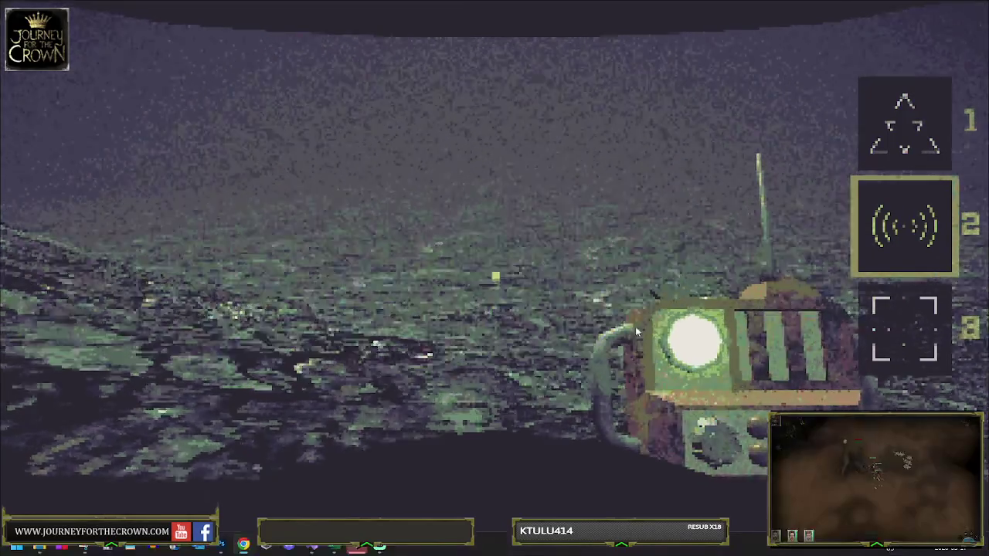
Exit the browser game's fullscreen view and give focus back to the game frame
key("Escape")
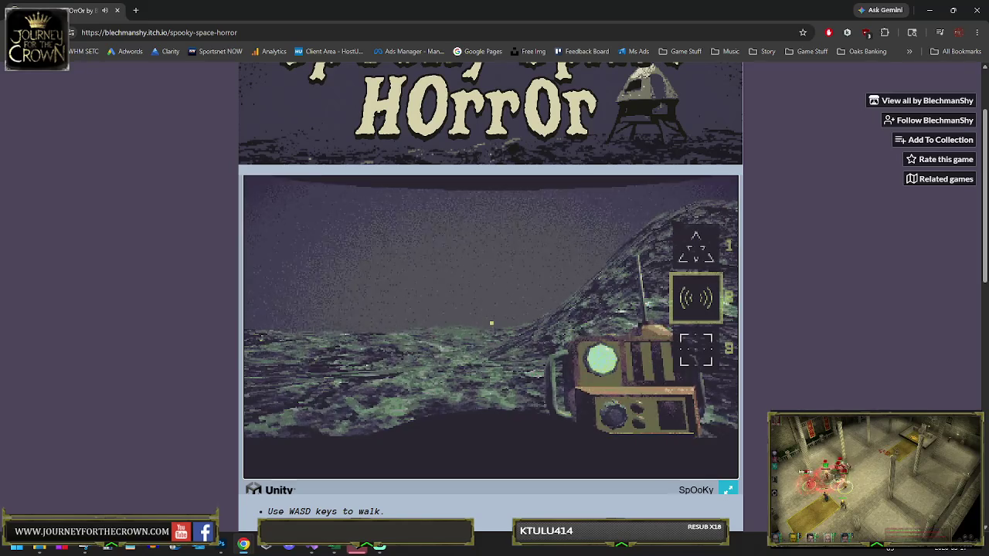
left_click(492, 323)
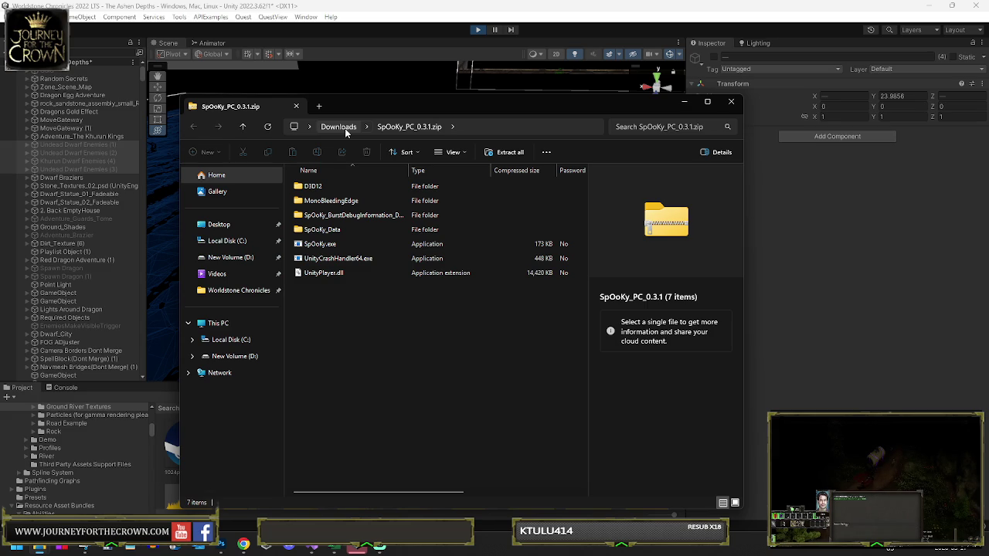
Open a second window of the zip's contents and move it mostly off screen
key("ctrl+n")
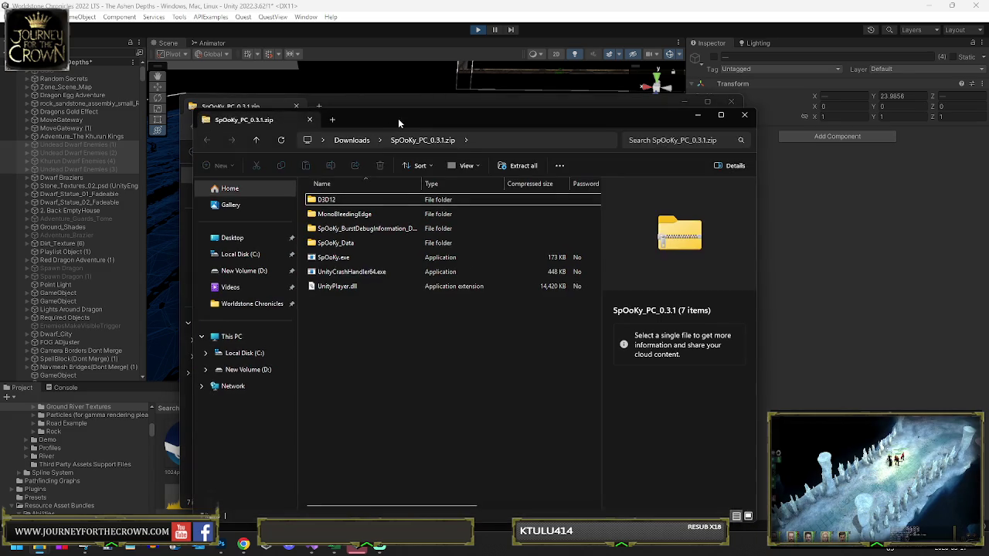
left_click_drag(398, 119, 0, 109)
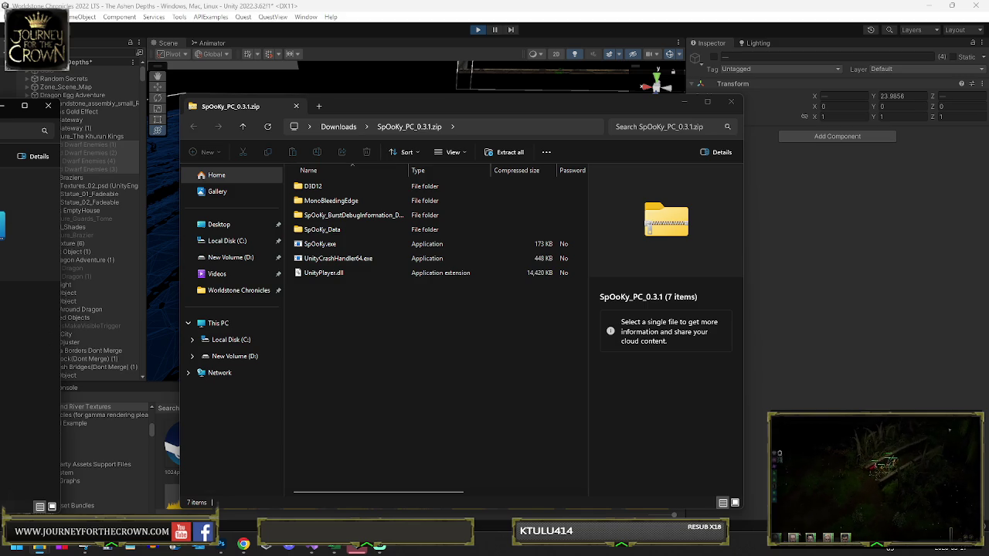
left_click(2, 301)
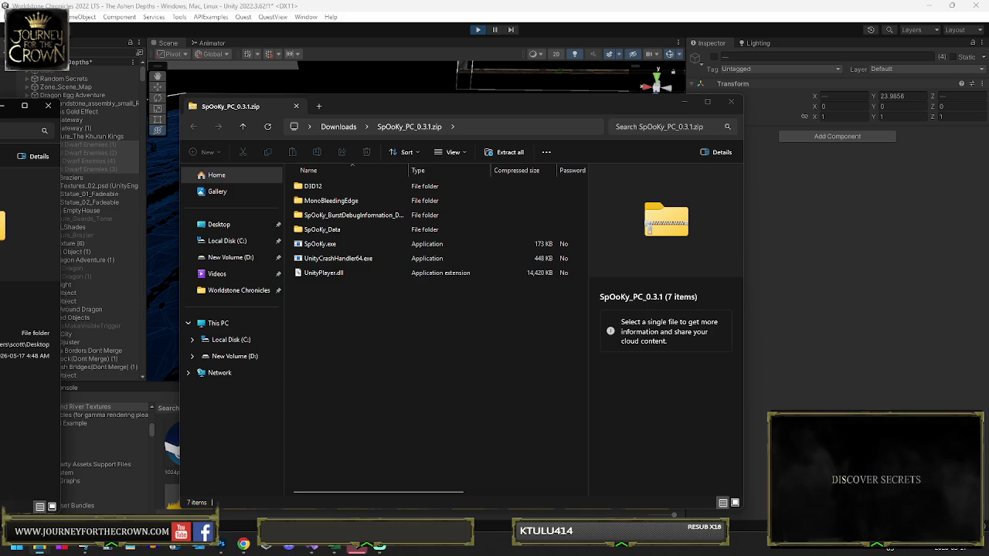
Select SpOoKy.exe through UnityPlayer.dll and place the New folder (2) window over the zip
mouse_move(372, 308)
left_mouse_down()
mouse_move(327, 215)
mouse_move(324, 183)
left_mouse_up()
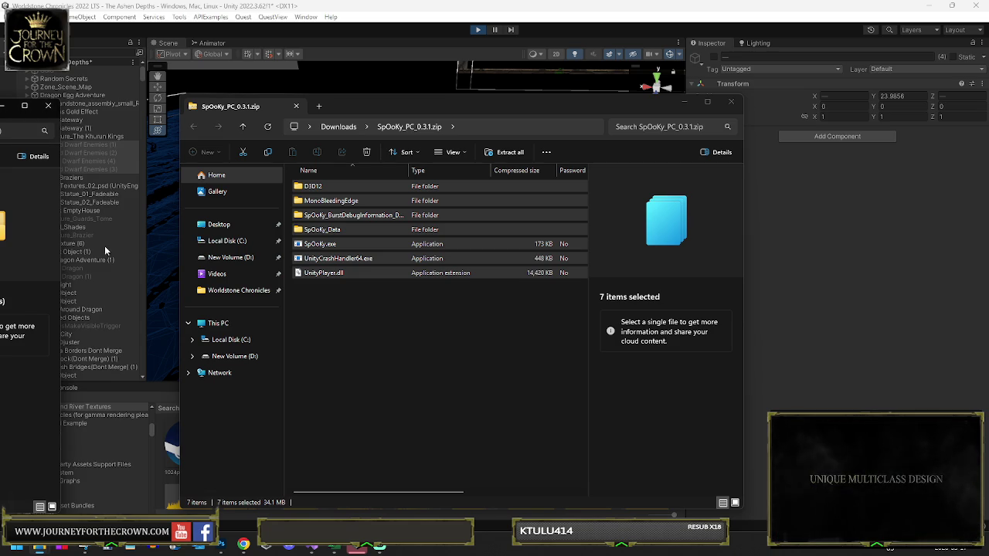
left_click_drag(320, 275, 329, 246)
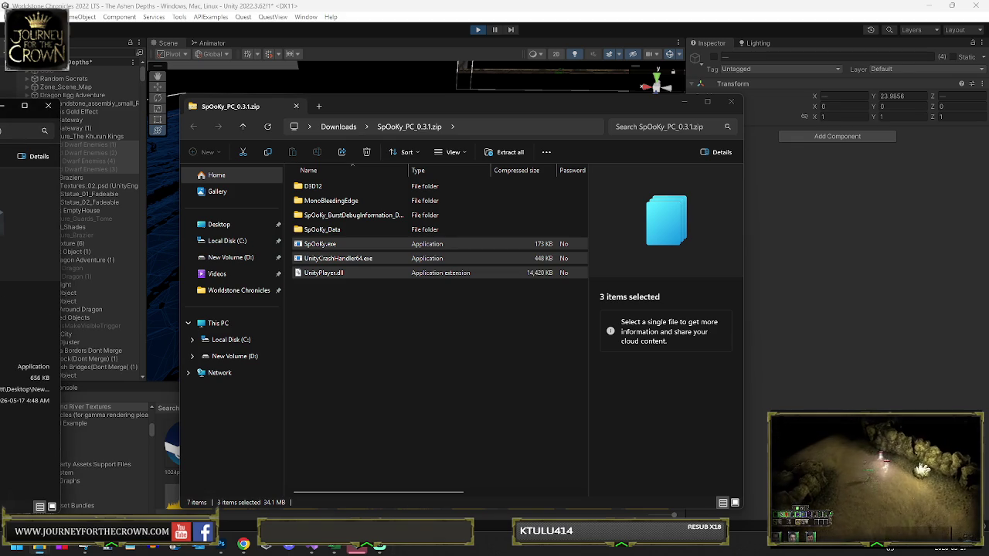
left_click(29, 128)
left_click_drag(29, 129, 402, 121)
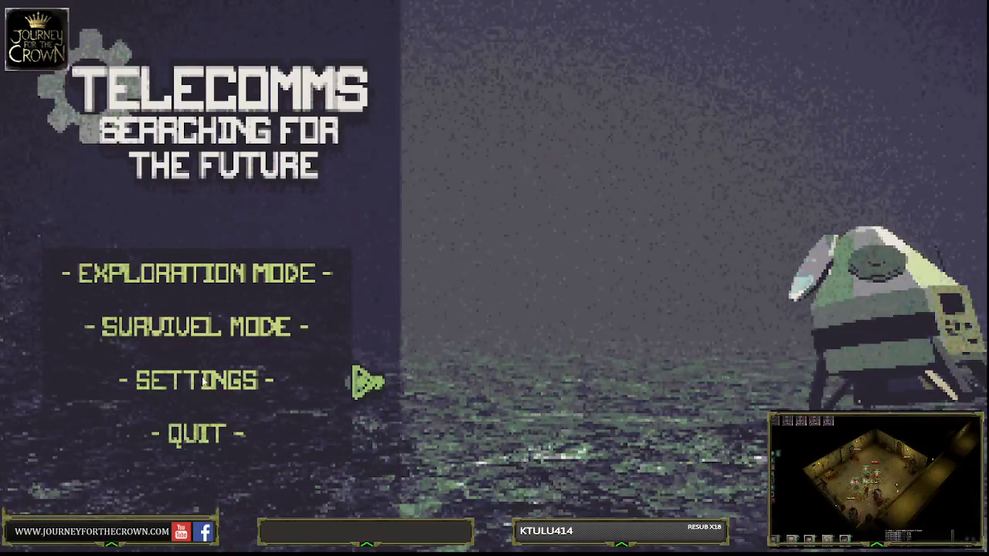
Choose Survival Mode on the Telecomms title menu to begin a run
left_click(197, 327)
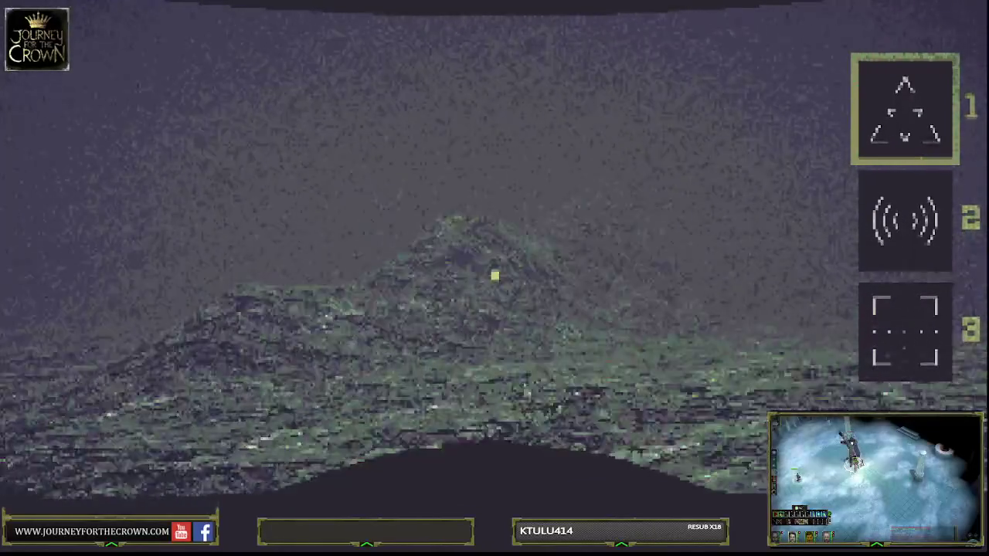
Cycle the held tools: radio (slot 2), gun (slot 1), then dial device (slot 3)
key("2")
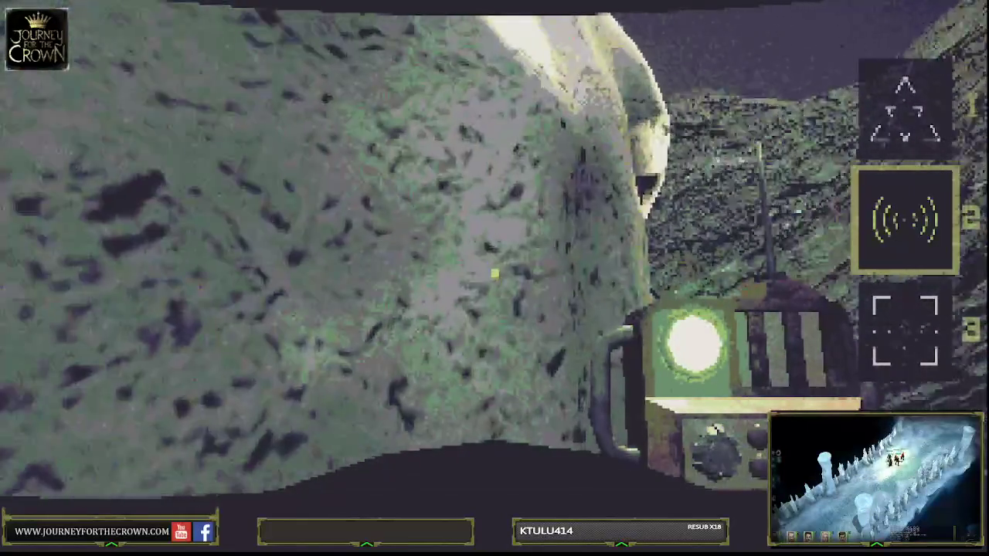
key("1")
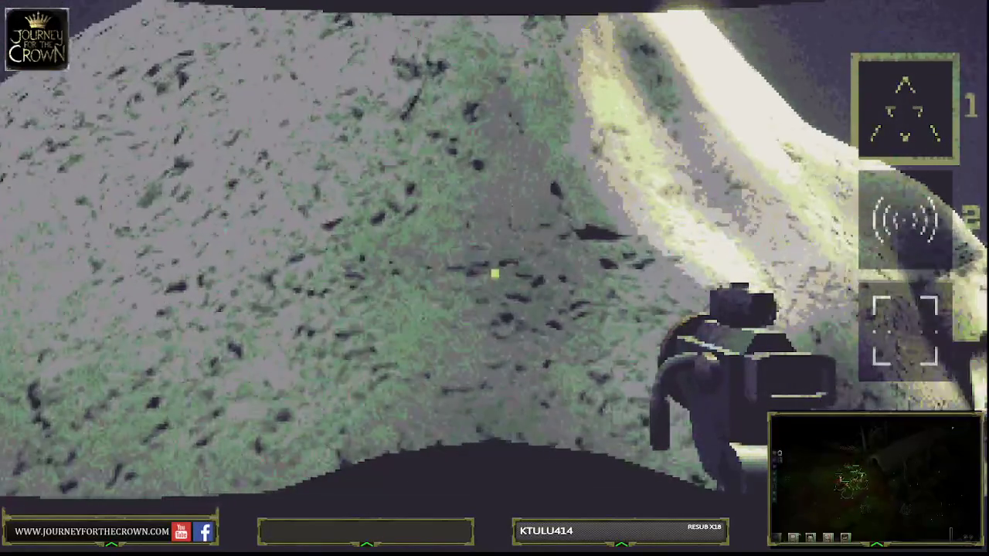
key("3")
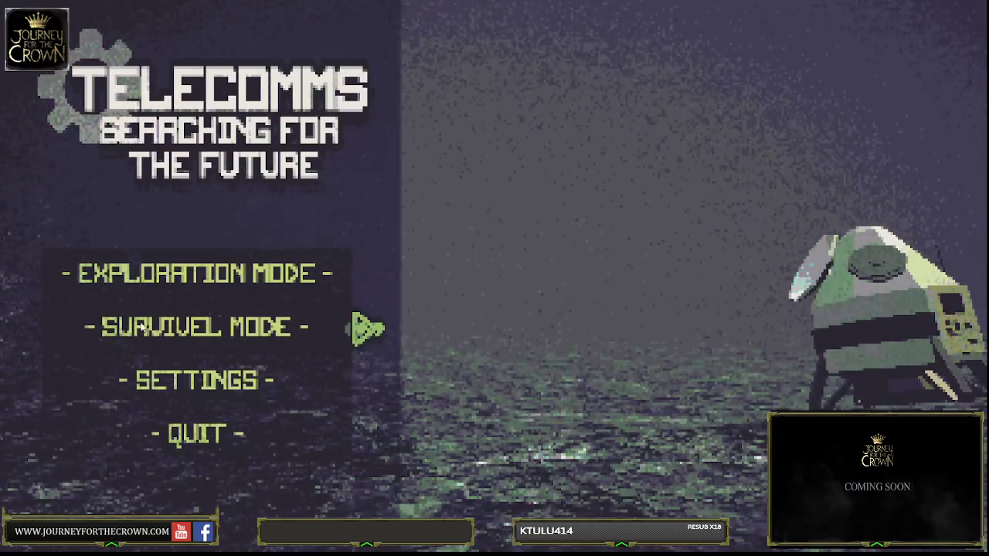
Start a new Survival Mode run and walk toward the lander
left_click(142, 328)
key("w")
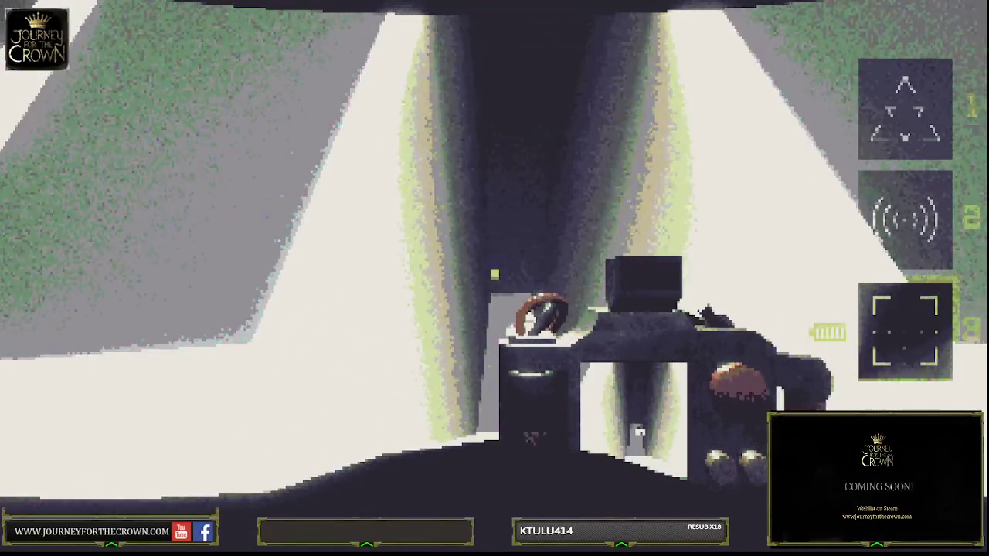
Cycle the held item from the camera (slot 3) back to slot 1
scroll(494, 278, "up", 2)
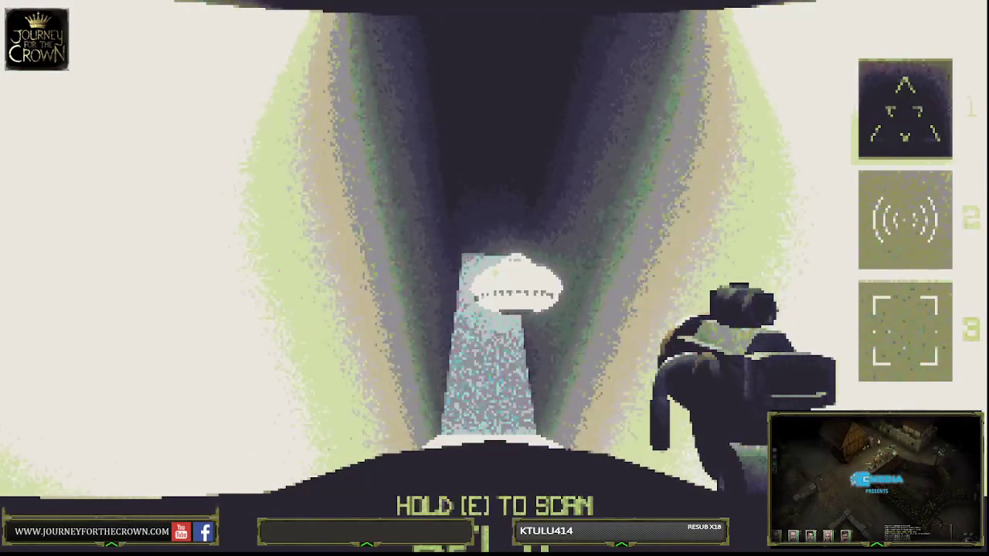
Scan the hovering creature in the tunnel, then switch to item slot 1
key("e")
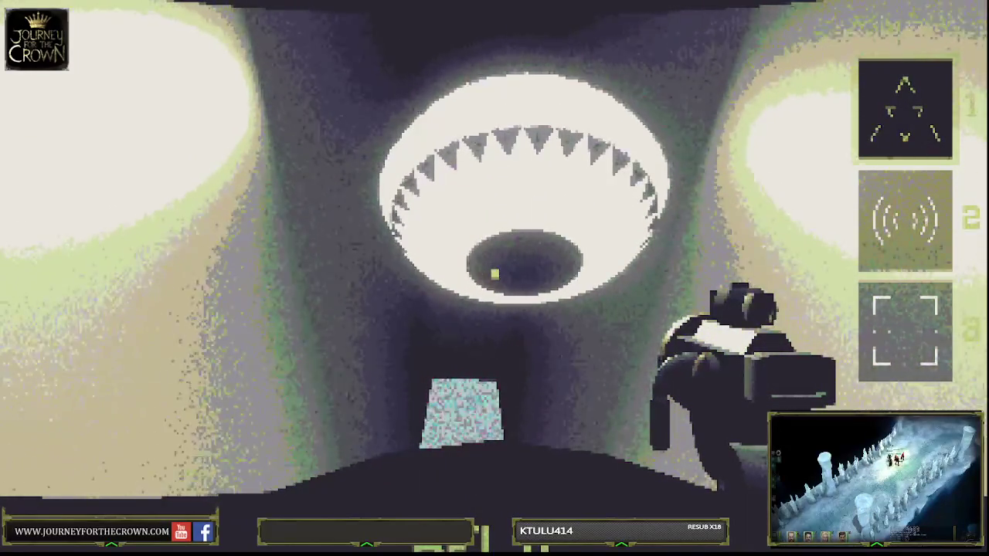
key("1")
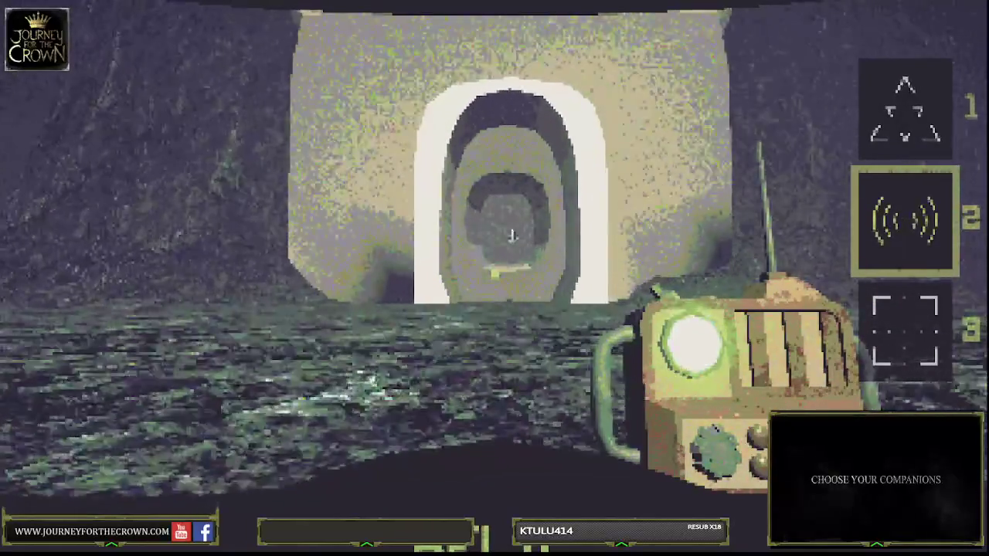
Switch to the first inventory item and scan the marking inside the archway
key("1")
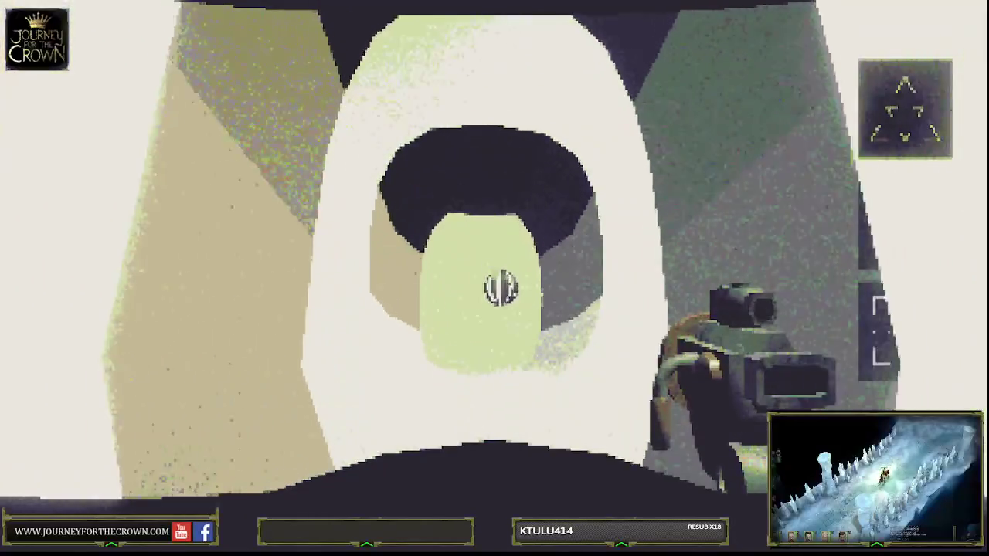
key("e")
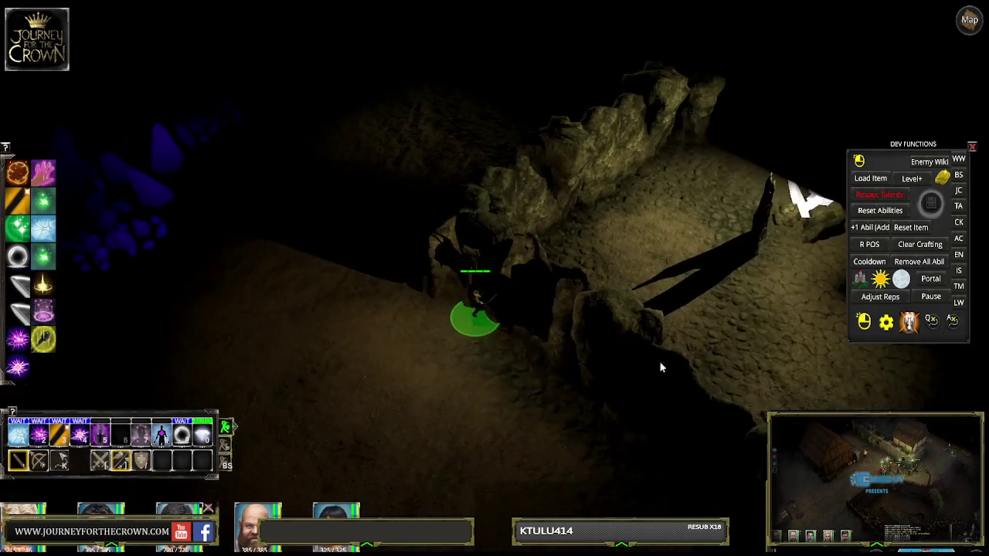
Walk the party across the cave floor to the purple crystals and bring up save slots with Ctrl+S
left_click(426, 331)
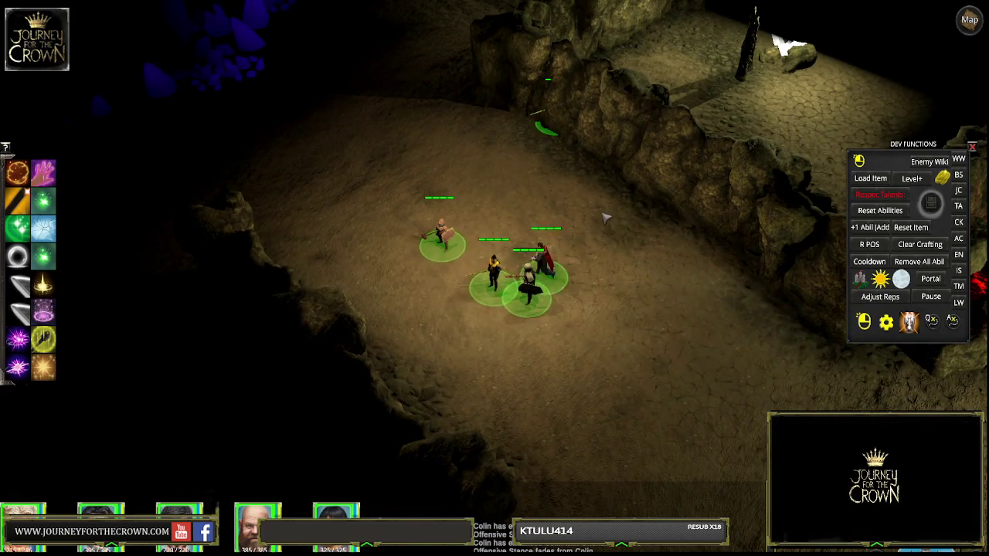
left_click(492, 185)
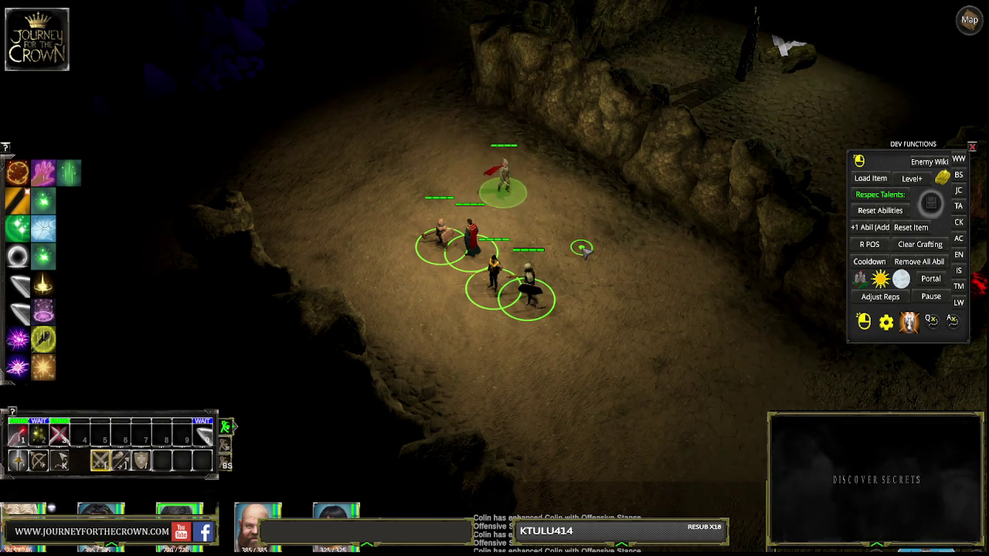
key("Escape")
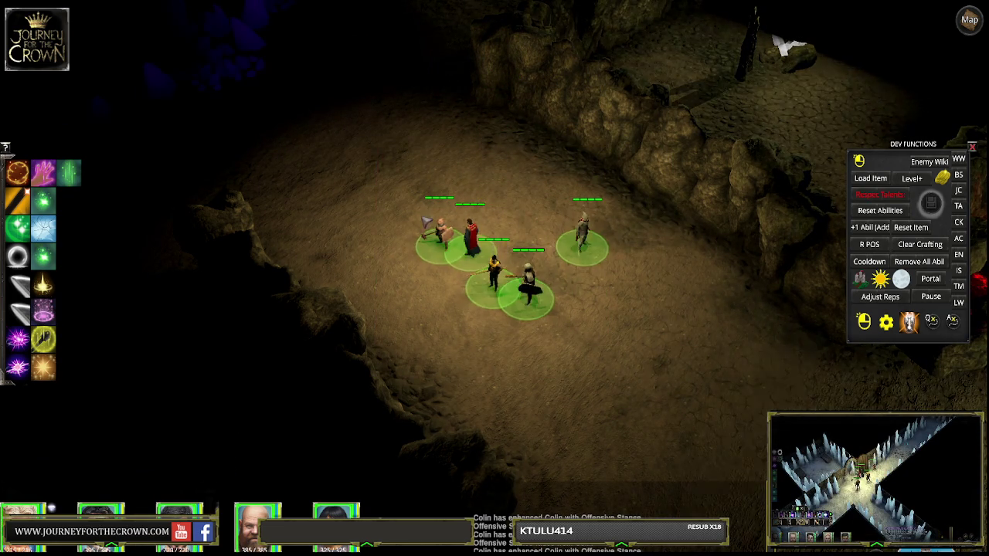
left_click(414, 224)
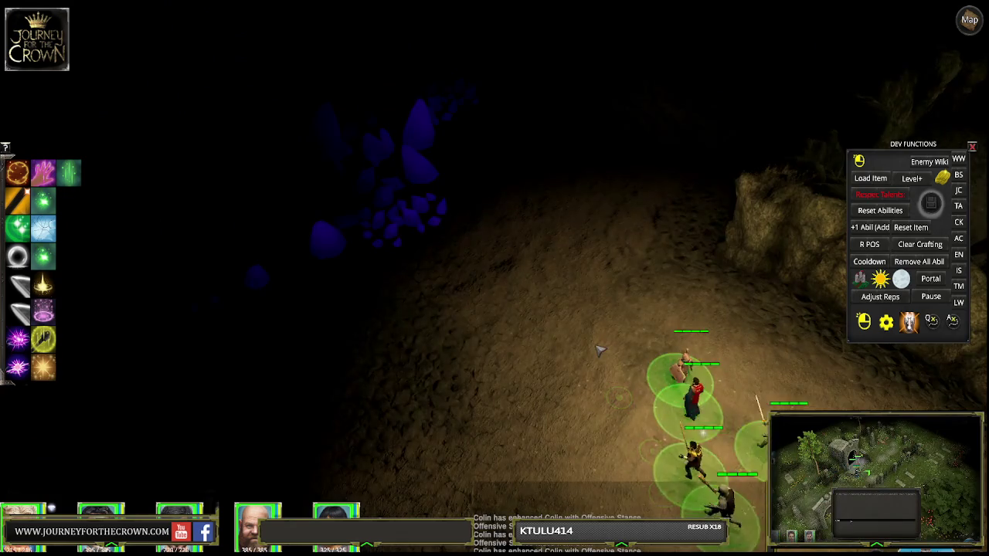
left_click(547, 308)
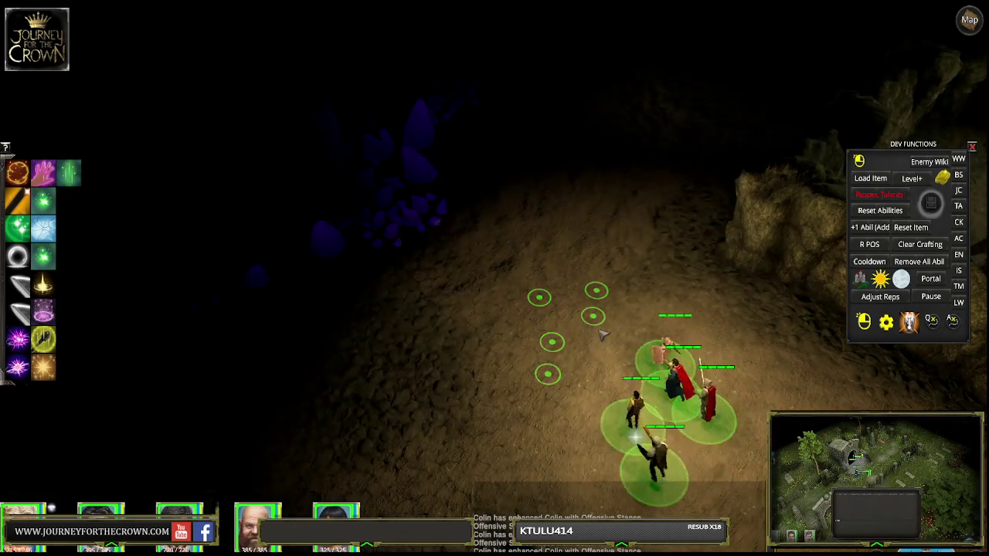
key("ctrl+s")
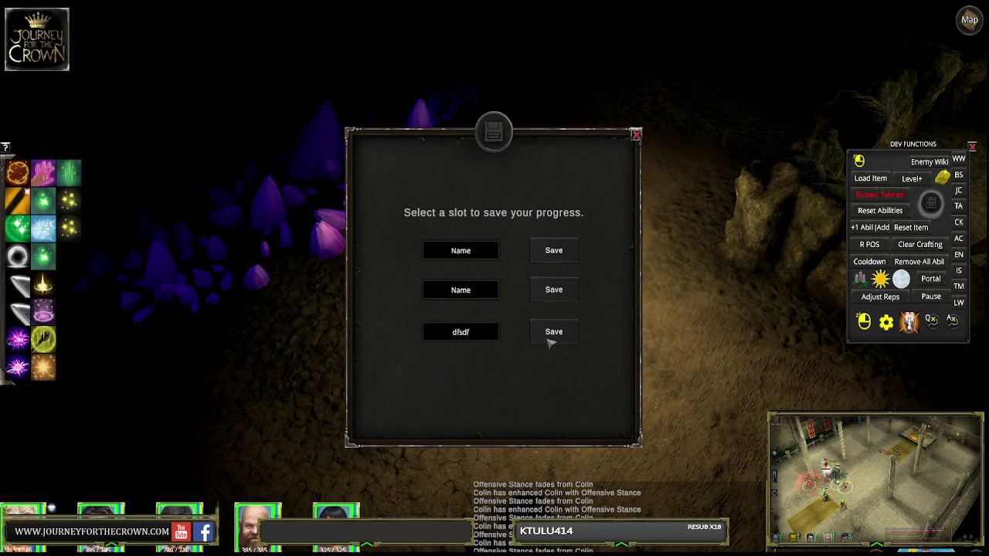
Save progress into the third slot, confirm Yes, and close the save dialog
left_click(552, 340)
left_click(461, 347)
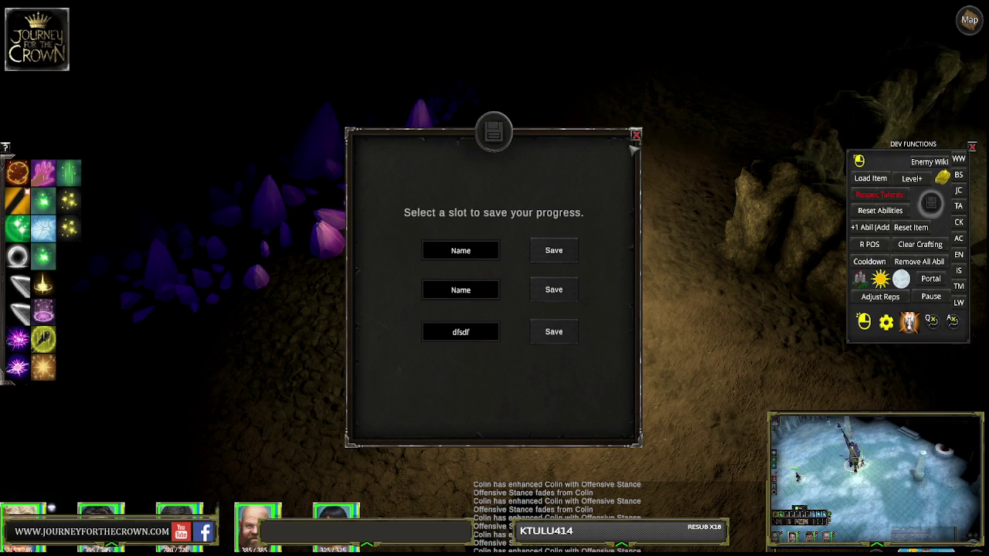
left_click(636, 137)
Select the whole party and lead it up the slope and along the purple crystal field
left_click_drag(513, 199, 457, 287)
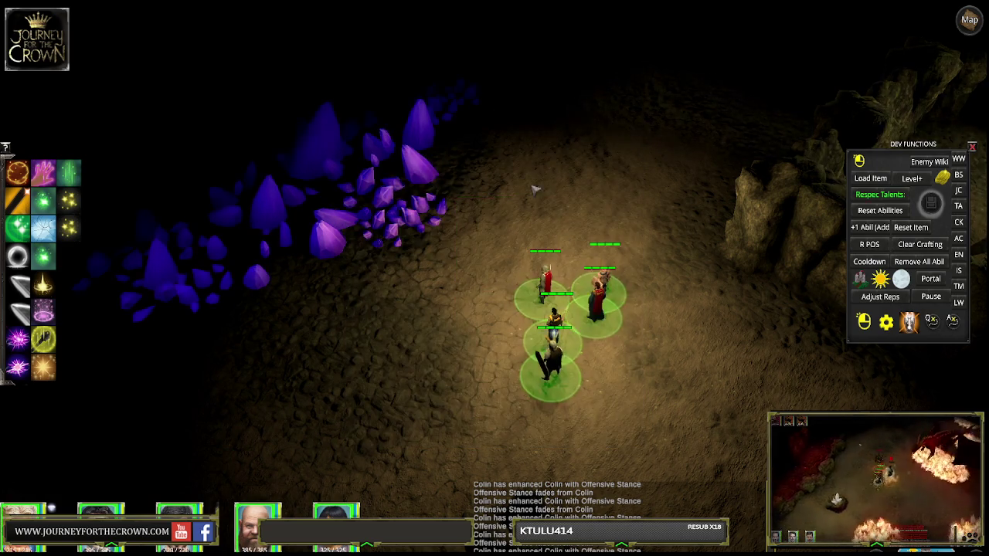
left_click(545, 127)
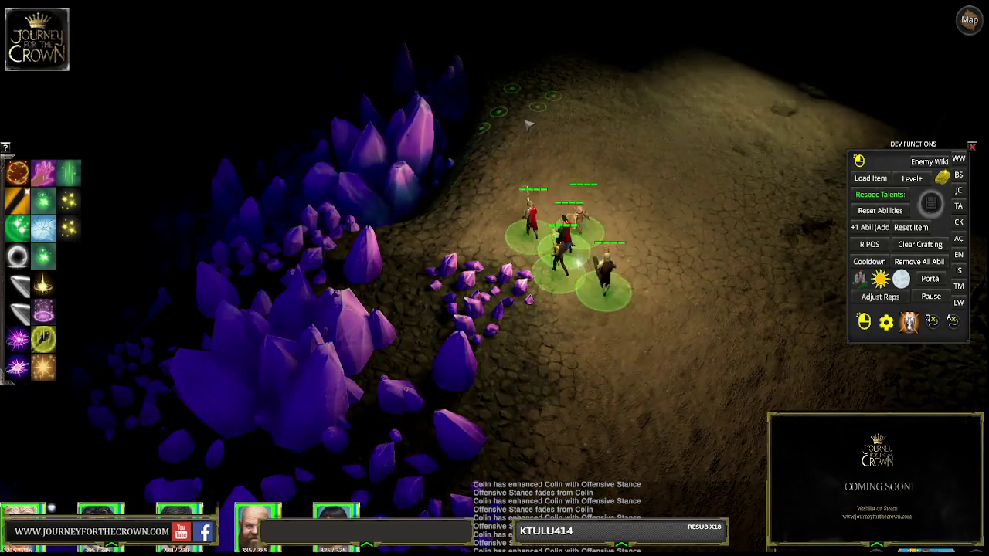
left_click(595, 116)
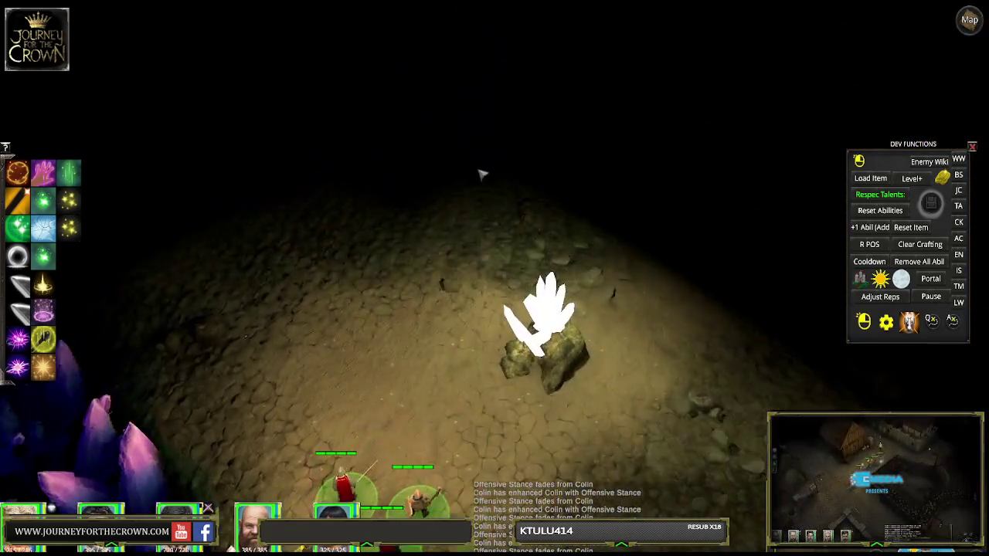
left_click(437, 198)
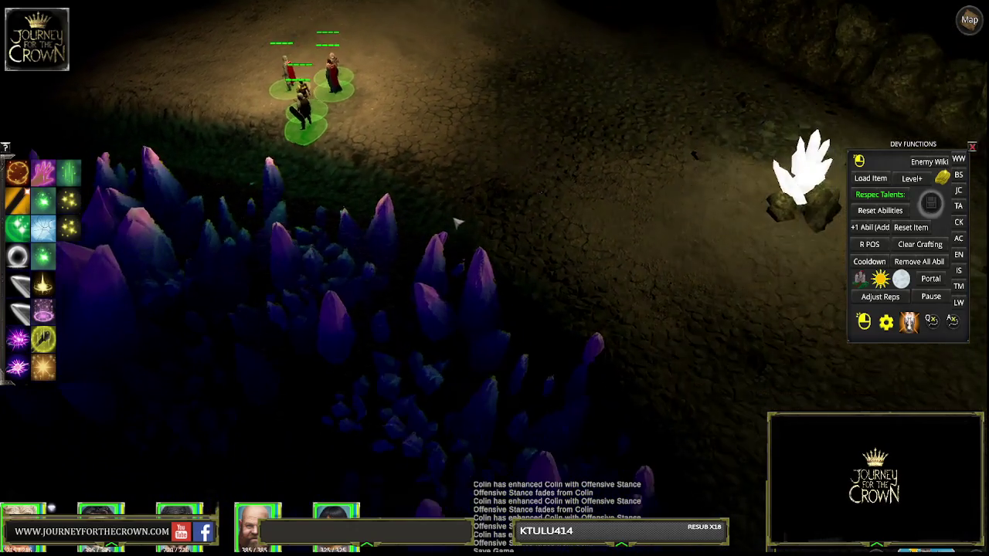
left_click(468, 172)
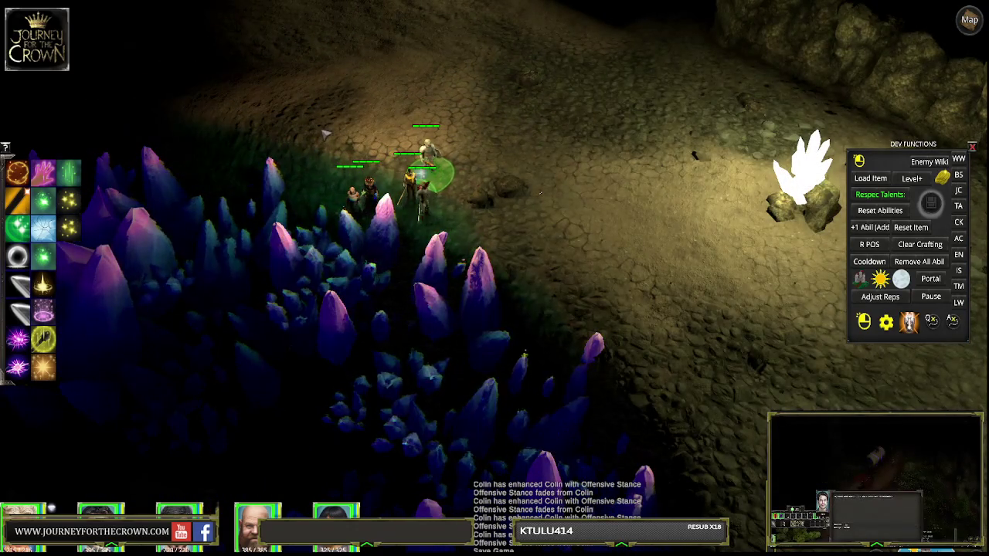
left_click(314, 105)
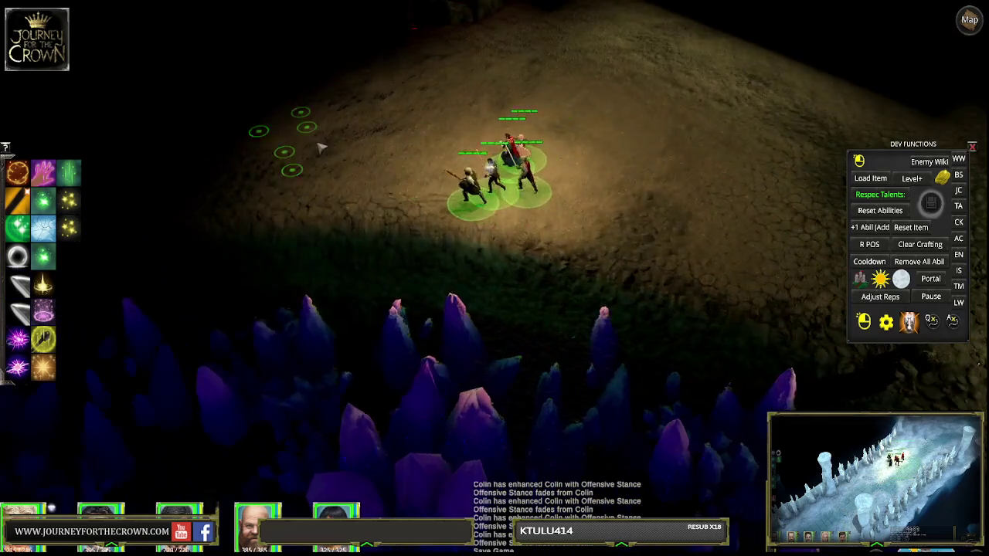
left_click(378, 232)
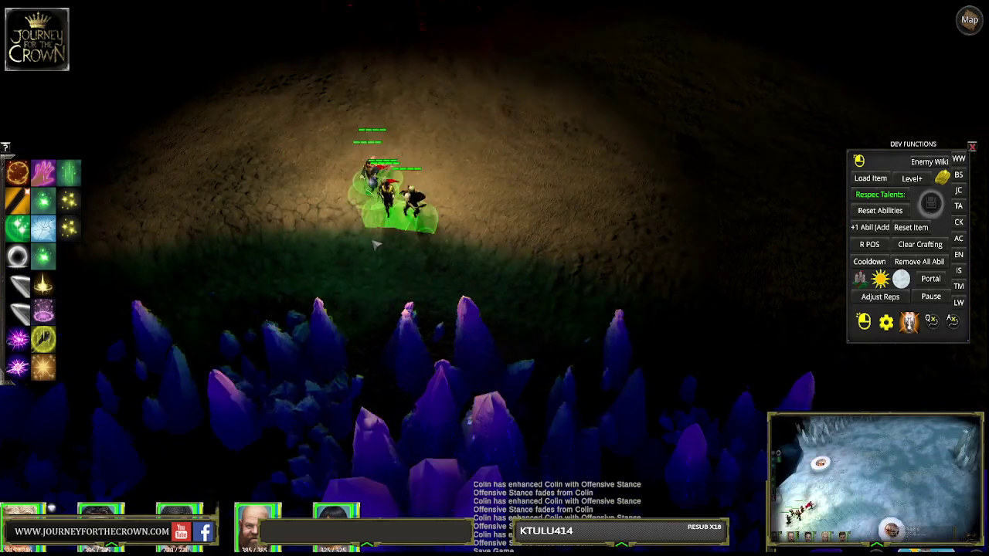
left_click(209, 186)
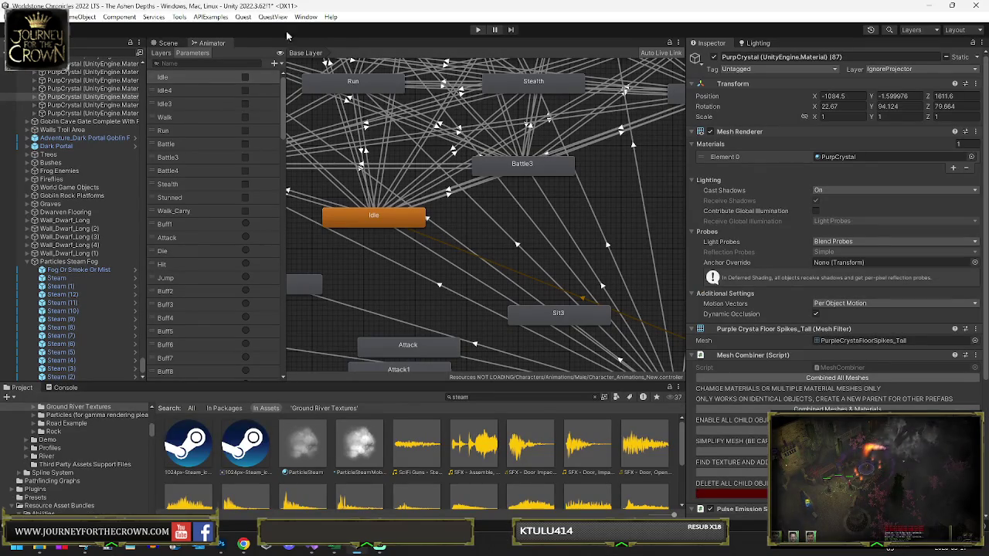
Show the cave level from overhead in the Scene view and select Camera Plane Under Bridge
left_click(166, 43)
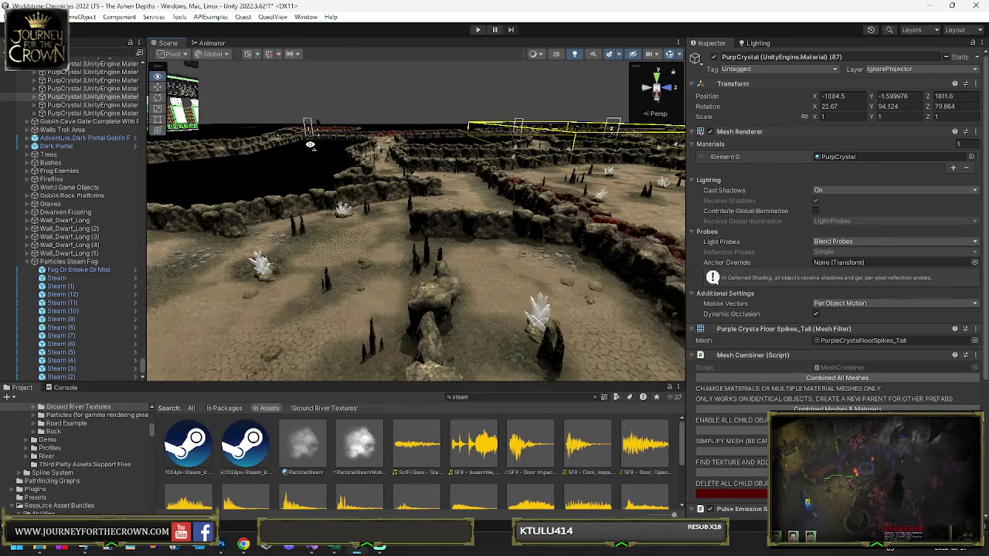
left_click_drag(416, 141, 391, 224)
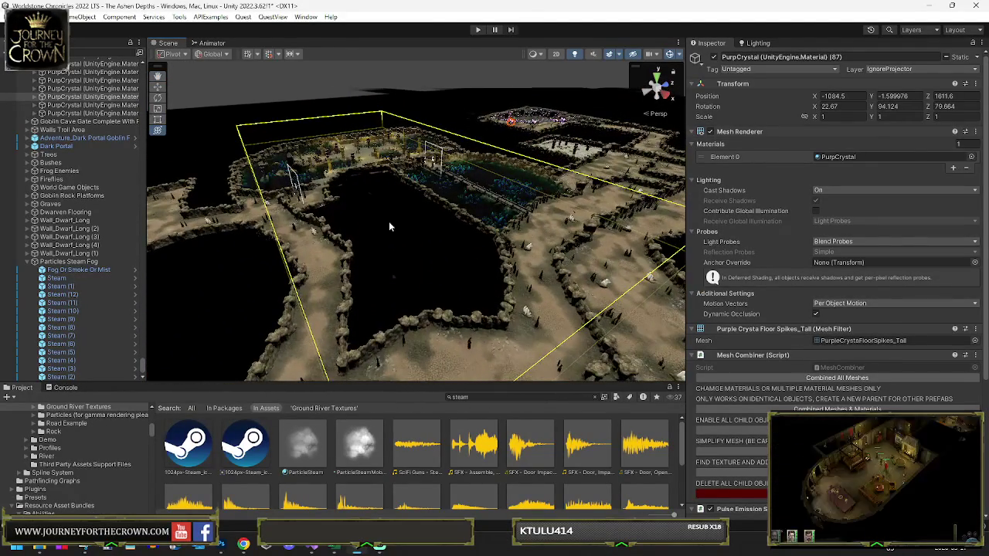
left_click(458, 190)
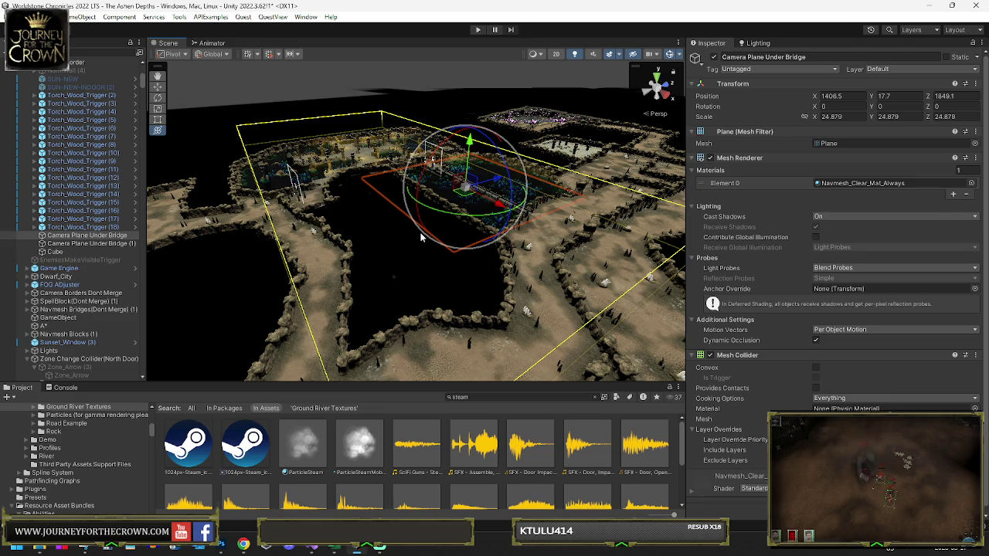
Duplicate Camera Plane Under Bridge, move the copy toward the crystal pool, then playtest briefly
key("ctrl+d")
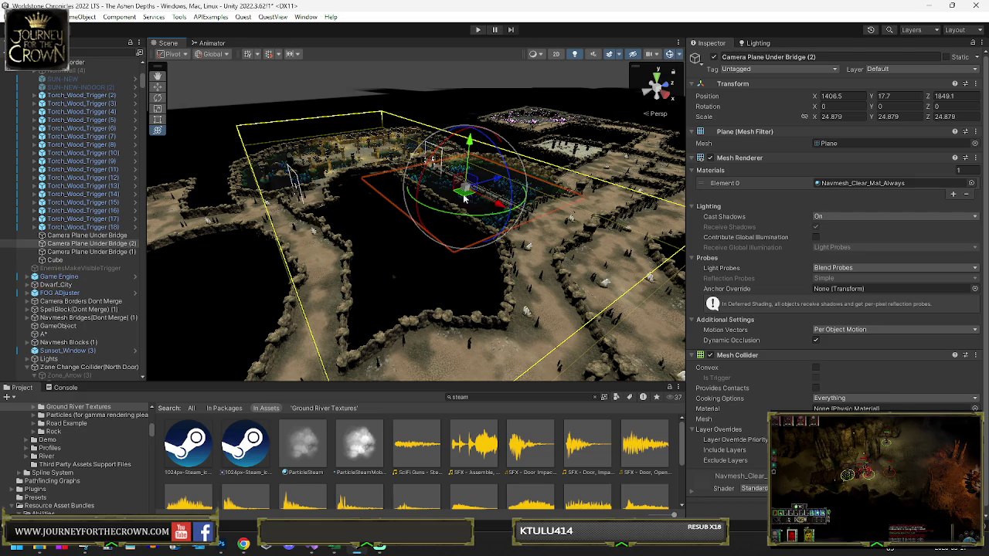
mouse_move(465, 200)
left_mouse_down()
mouse_move(448, 267)
mouse_move(482, 230)
mouse_move(623, 280)
mouse_move(495, 284)
mouse_move(386, 216)
mouse_move(346, 113)
left_mouse_up()
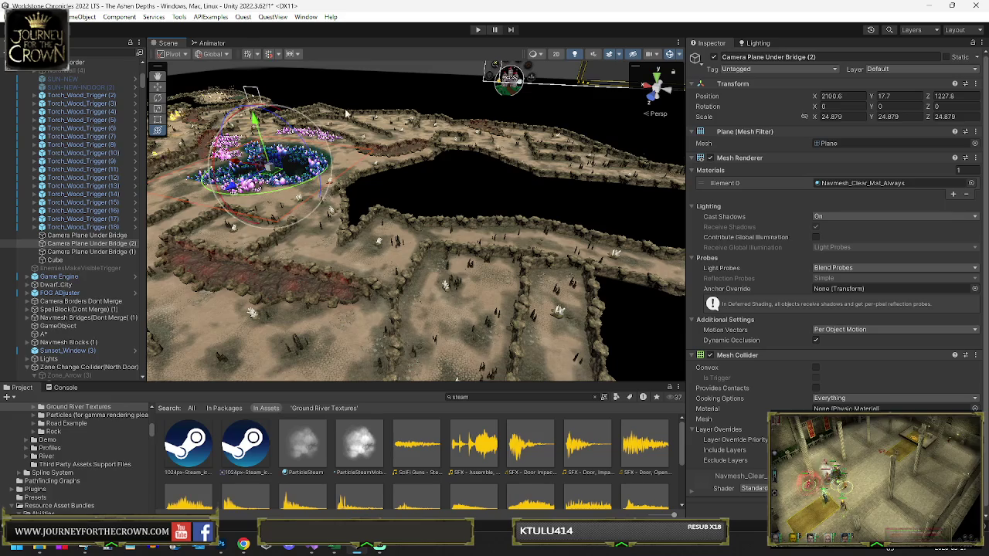
left_click(477, 30)
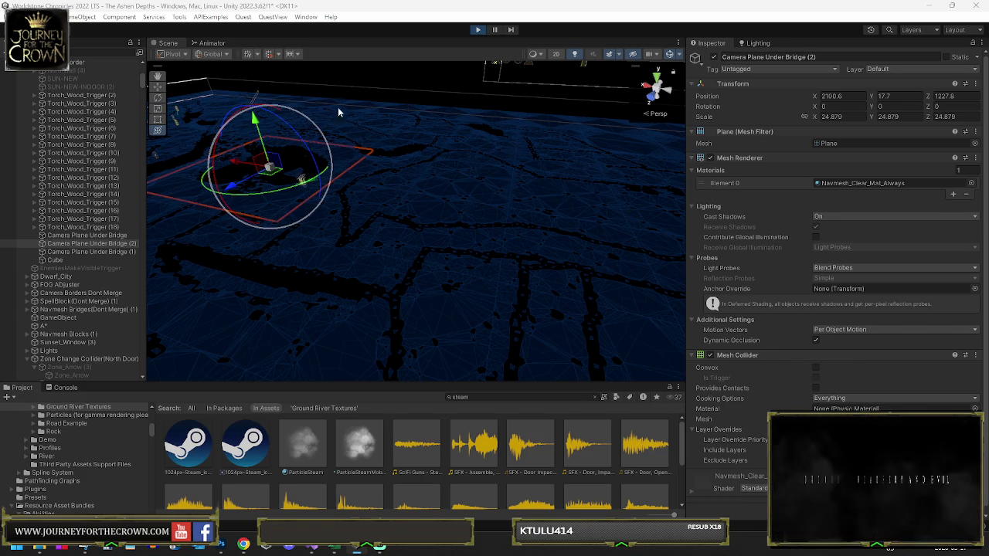
left_click(480, 30)
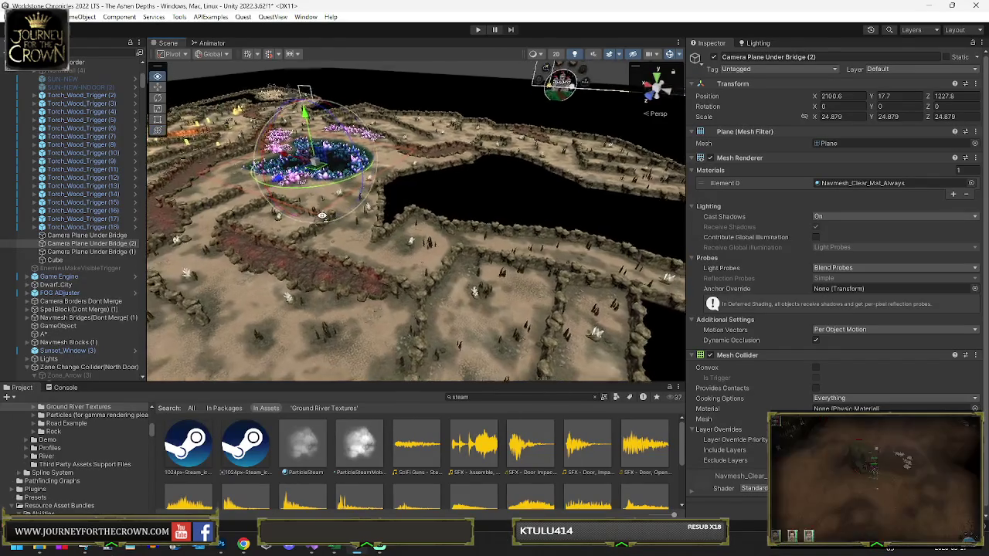
Filter the Hierarchy for 'steam' and select every emitter from Steam to Steam (12)
left_click_drag(312, 215, 179, 374)
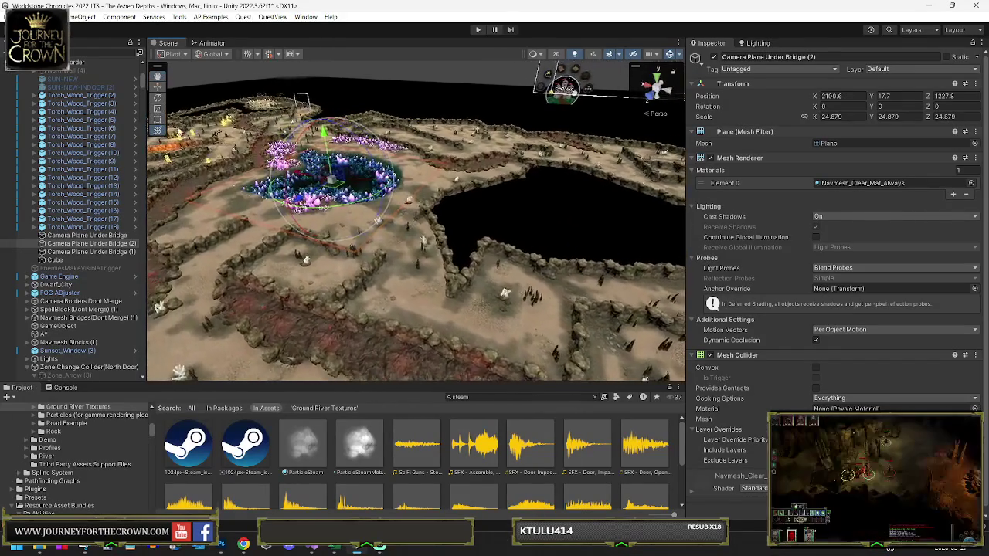
type("steam")
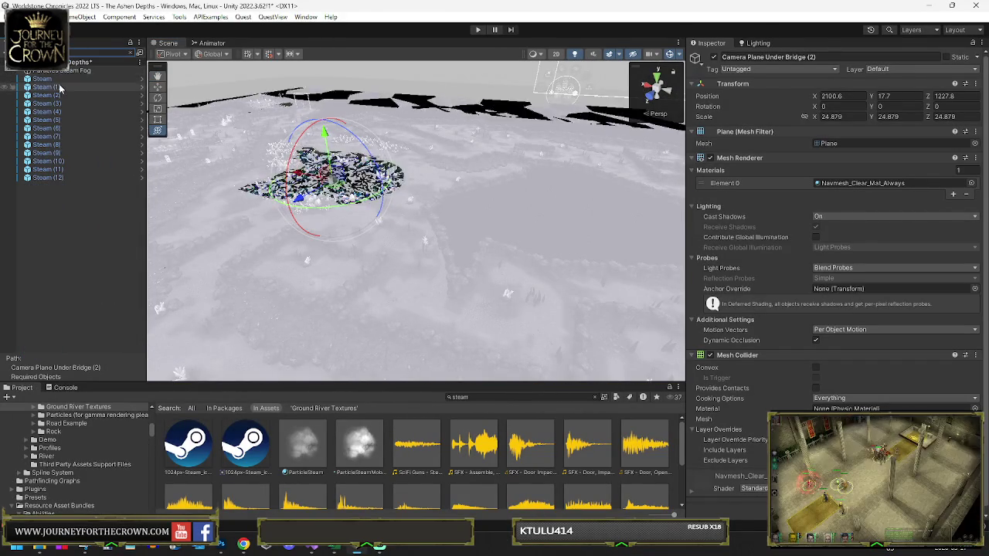
left_click(54, 79)
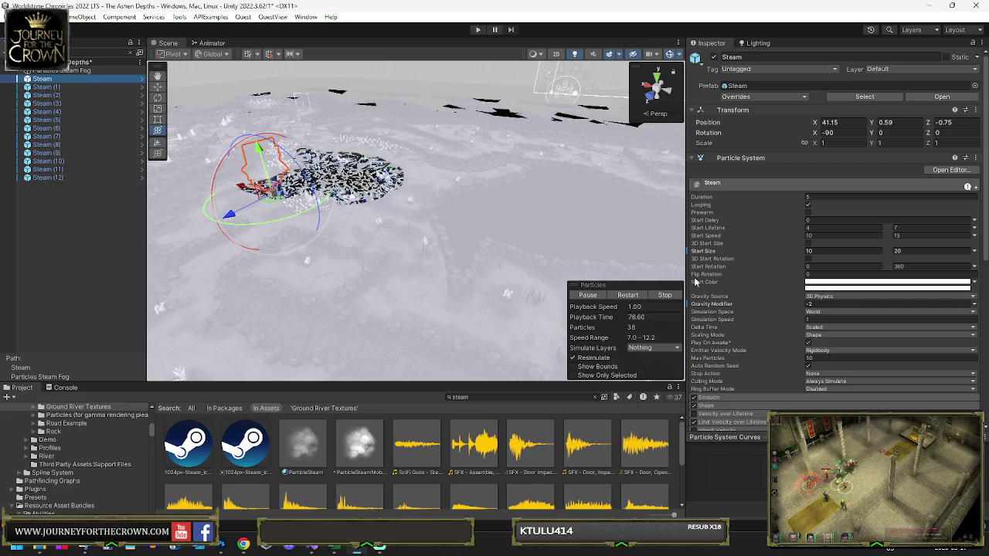
mouse_move(161, 197)
left_mouse_down()
mouse_move(442, 262)
mouse_move(656, 71)
left_mouse_up()
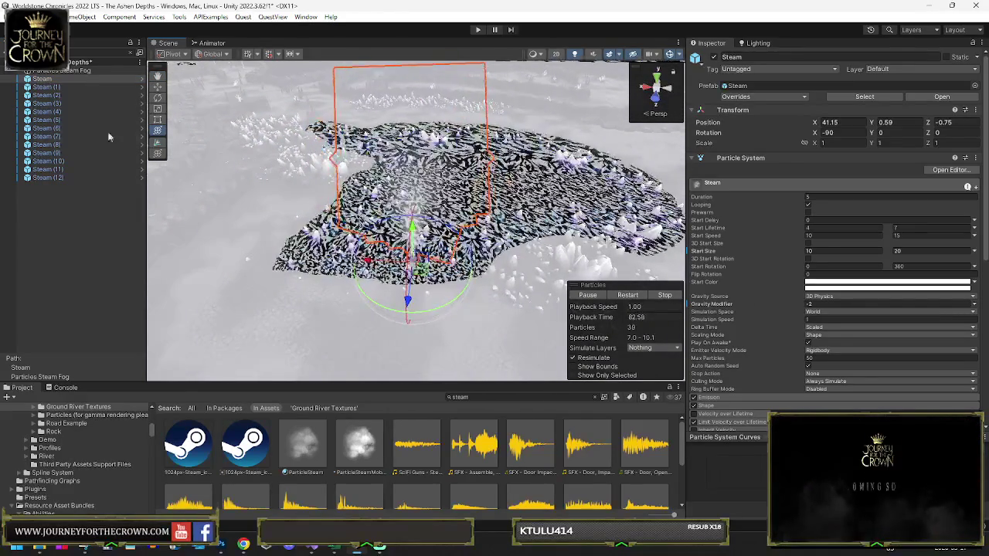
left_click(48, 177, "shift")
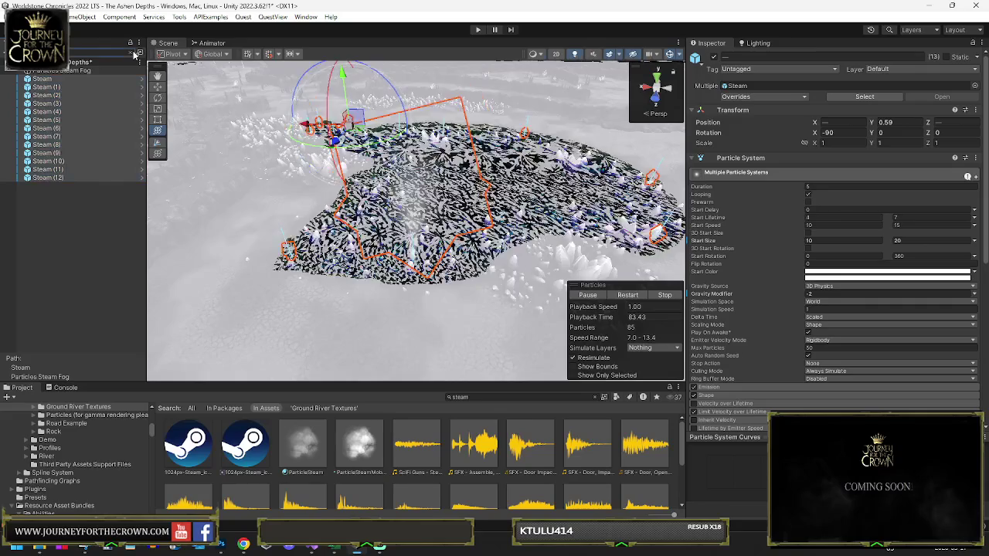
left_click(134, 54)
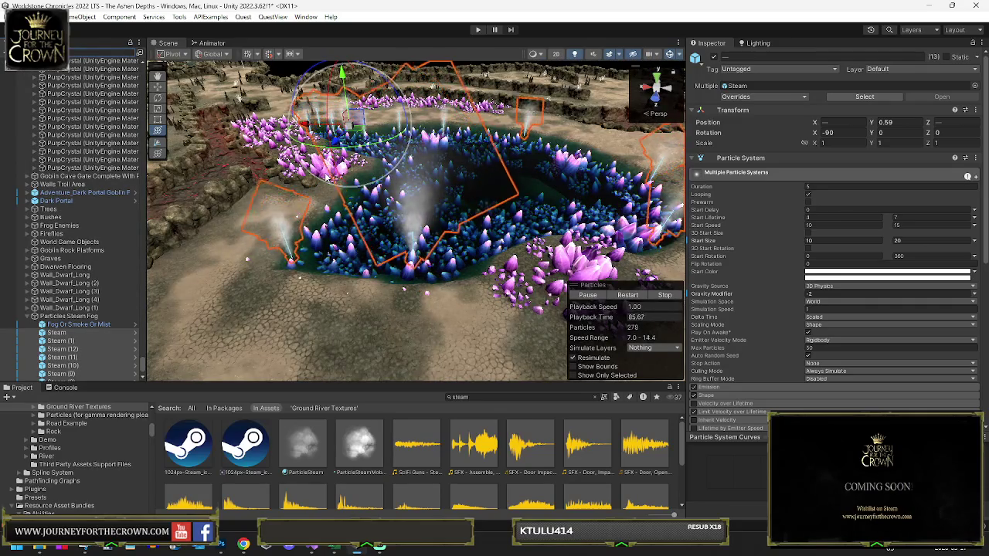
mouse_move(217, 144)
left_mouse_down()
mouse_move(354, 193)
mouse_move(397, 193)
left_mouse_up()
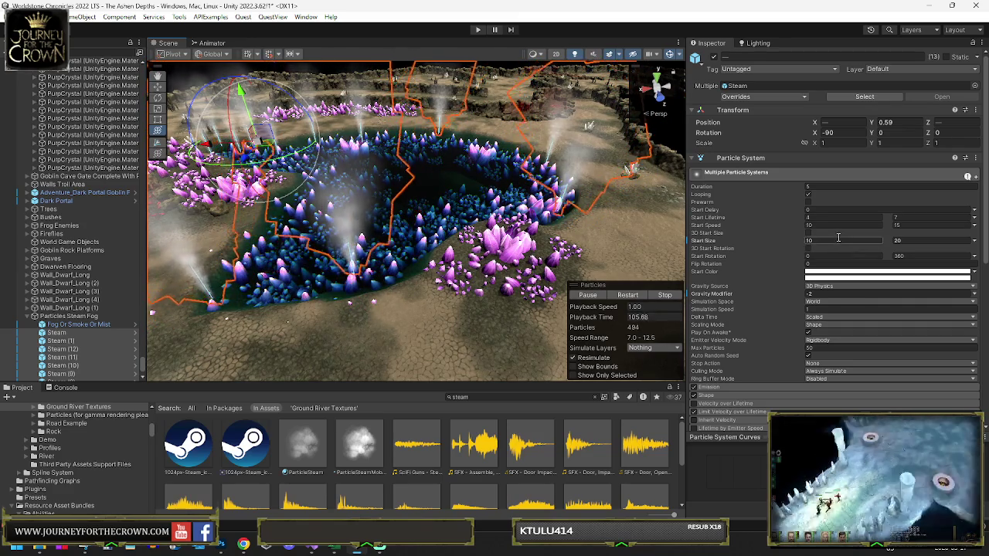
Lower the Steam emitters' maximum Start Size by entering 5 in the field
left_click(920, 241)
double_click(918, 240)
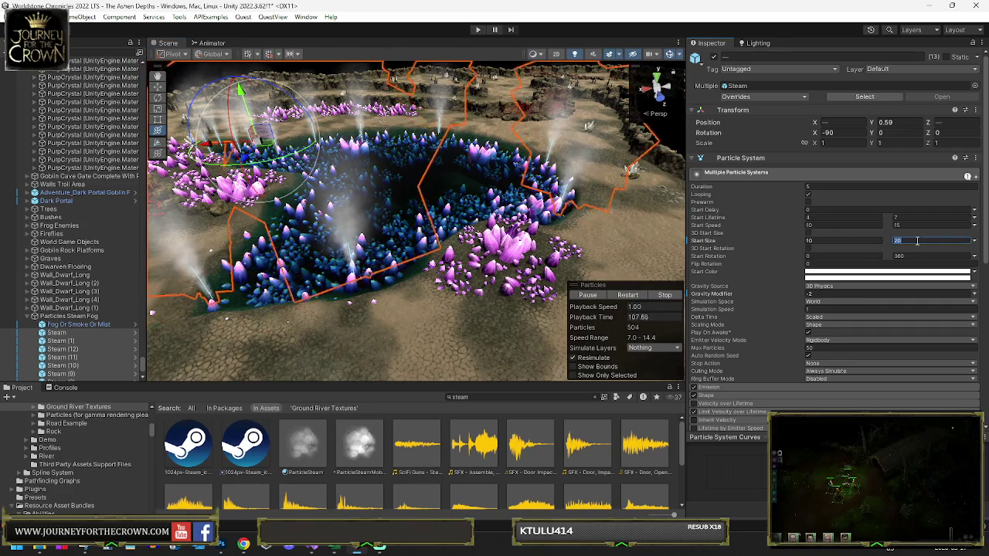
type("5")
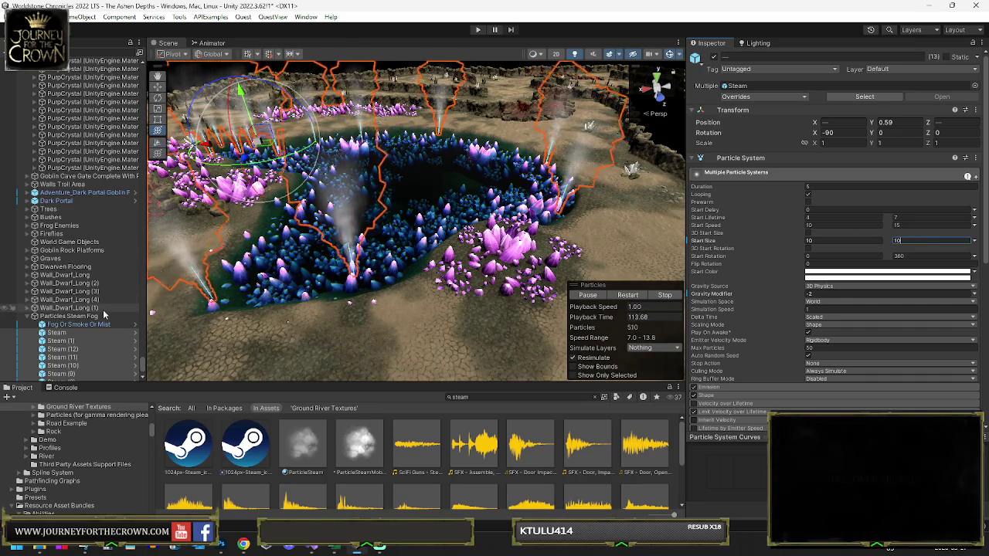
Review the Static flags of the Steam emitters and the Fog Or Smoke Or Mist object
left_click(979, 58)
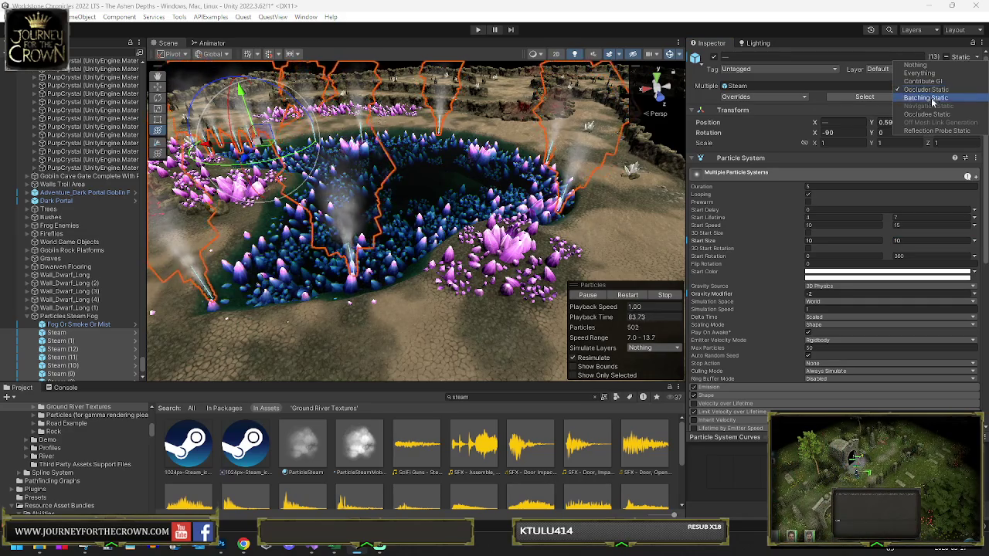
left_click(85, 325)
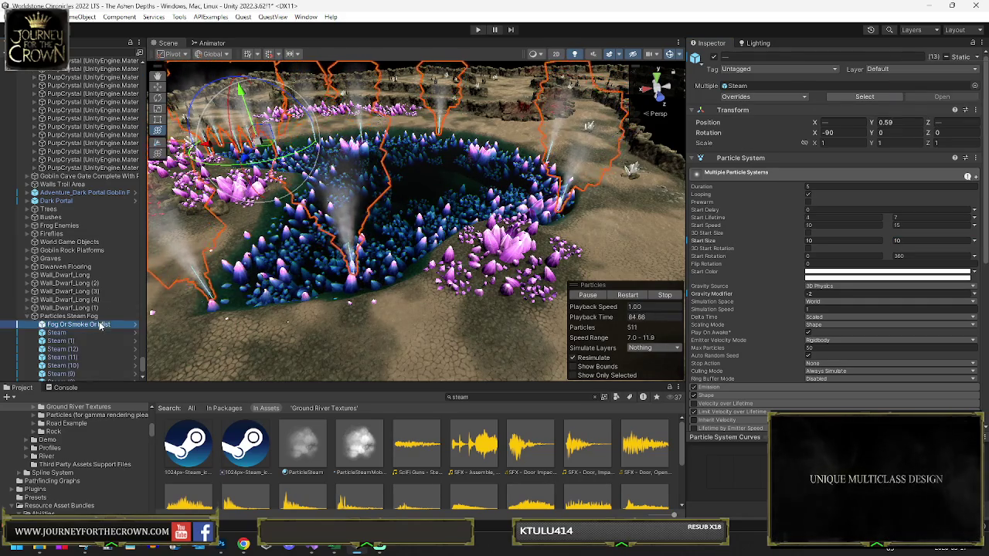
left_click(979, 59)
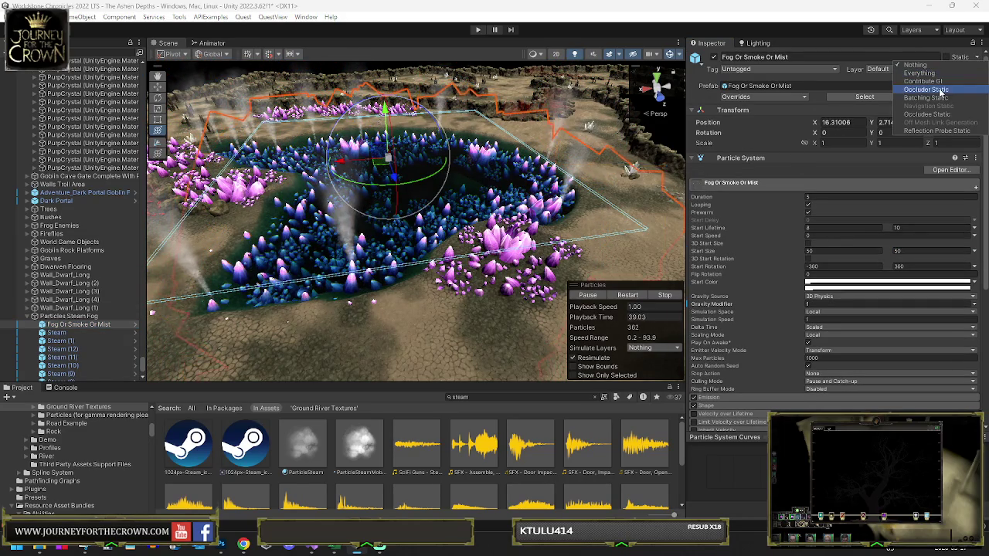
left_click(929, 118)
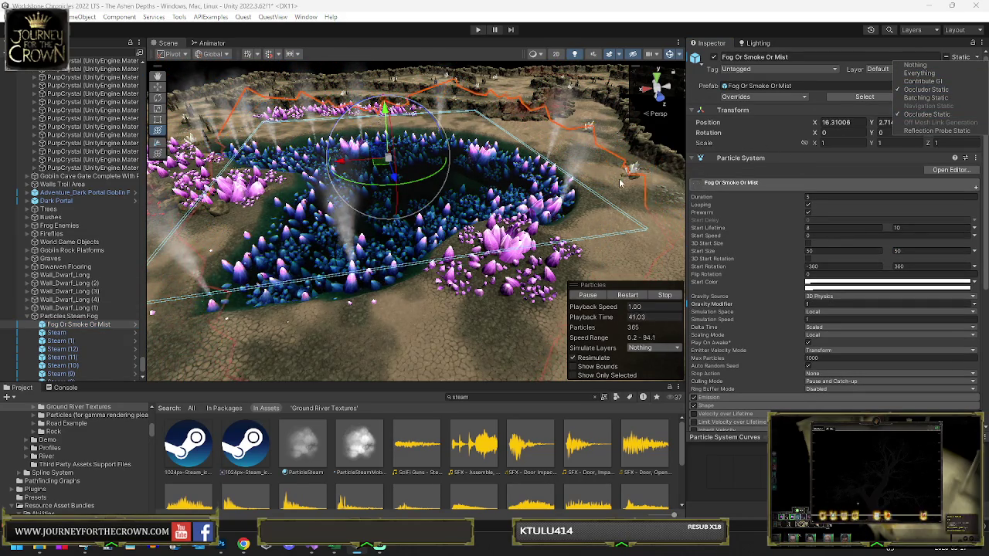
mouse_move(464, 232)
left_mouse_down()
mouse_move(541, 209)
mouse_move(673, 215)
left_mouse_up()
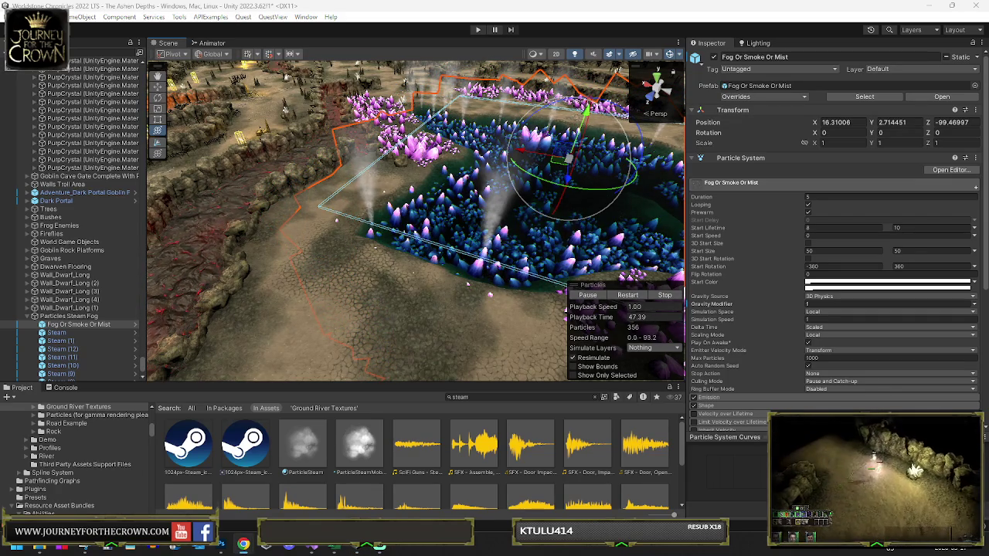
Bring up the sketch image in Chrome full screen and zoom to fit the astronaut sheet
key("alt+Tab")
double_click(30, 92)
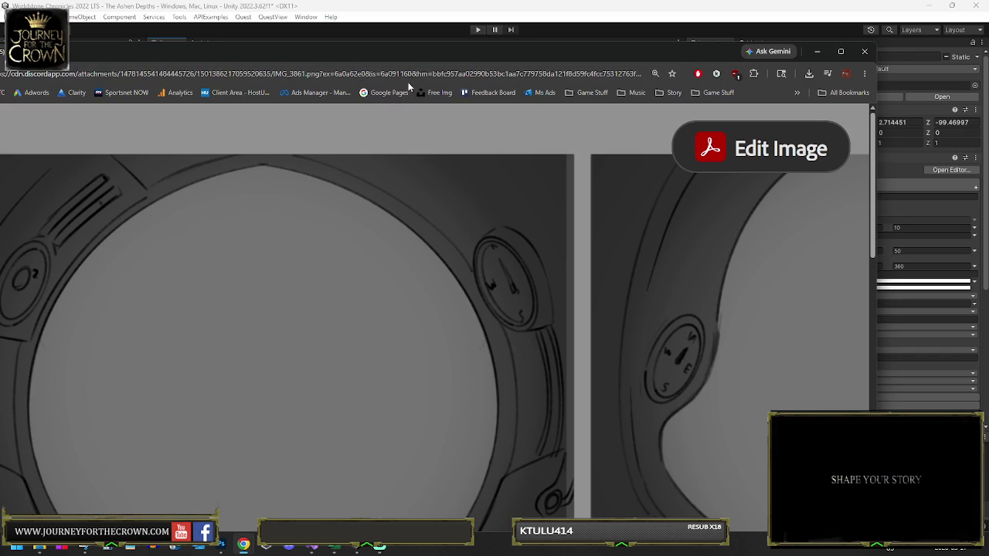
scroll(550, 169, "down", 8)
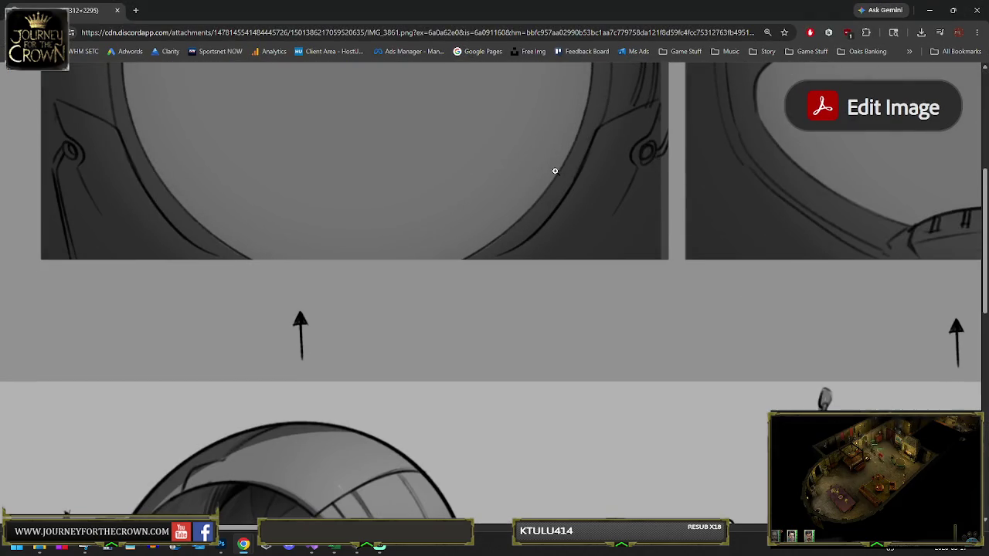
scroll(550, 168, "down", 5)
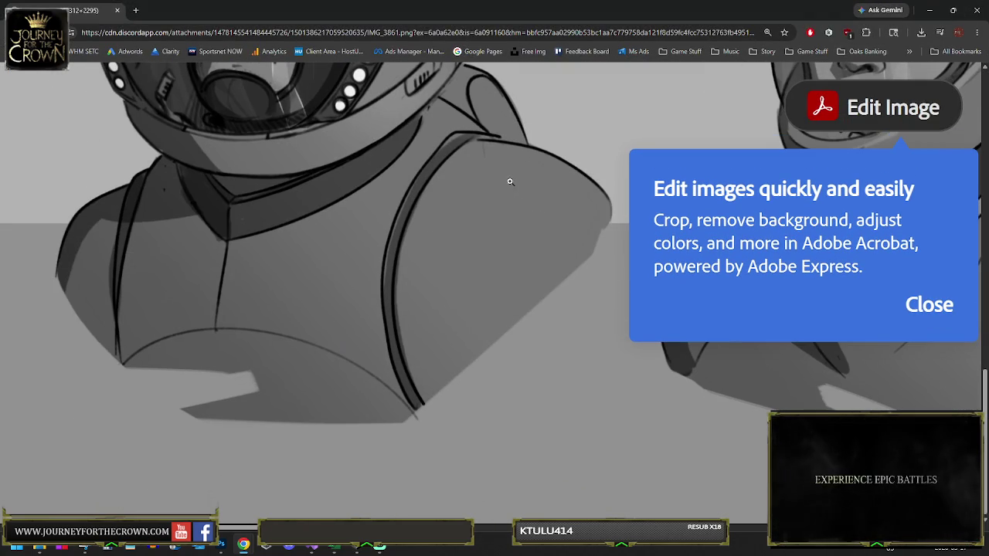
key("ctrl+0")
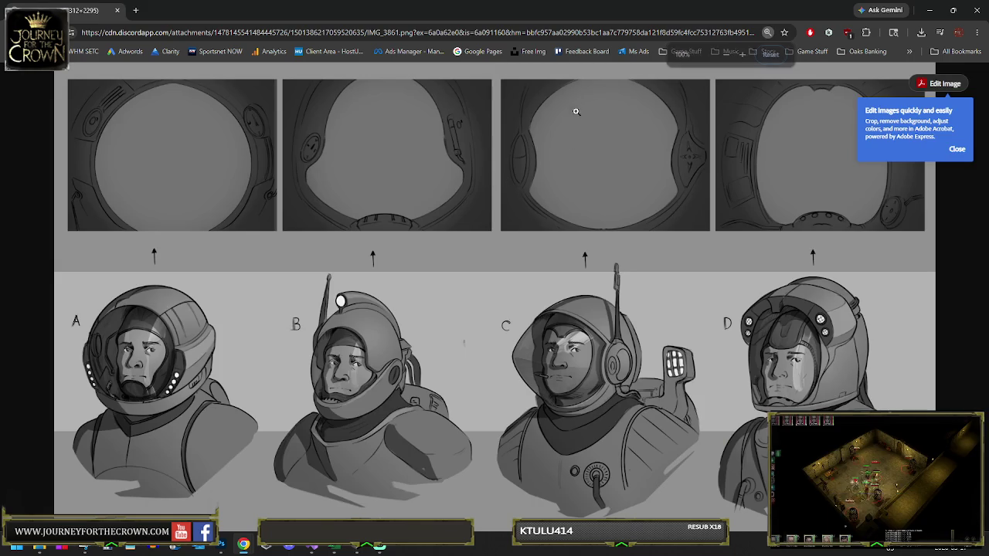
Dismiss the promo bubble and close the IMG_3861 and IMG_3862 helmet concept tabs
left_click(957, 149)
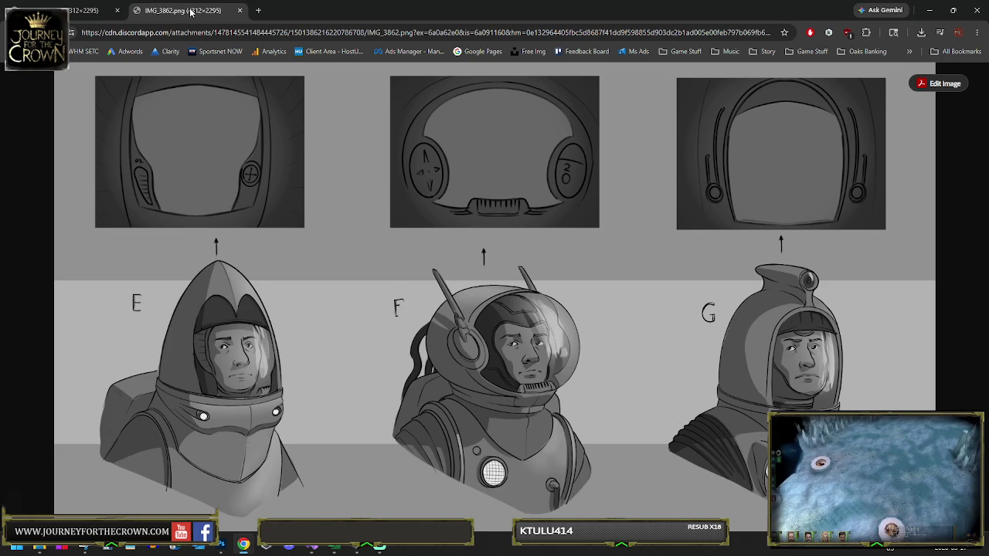
middle_click(148, 11)
middle_click(76, 13)
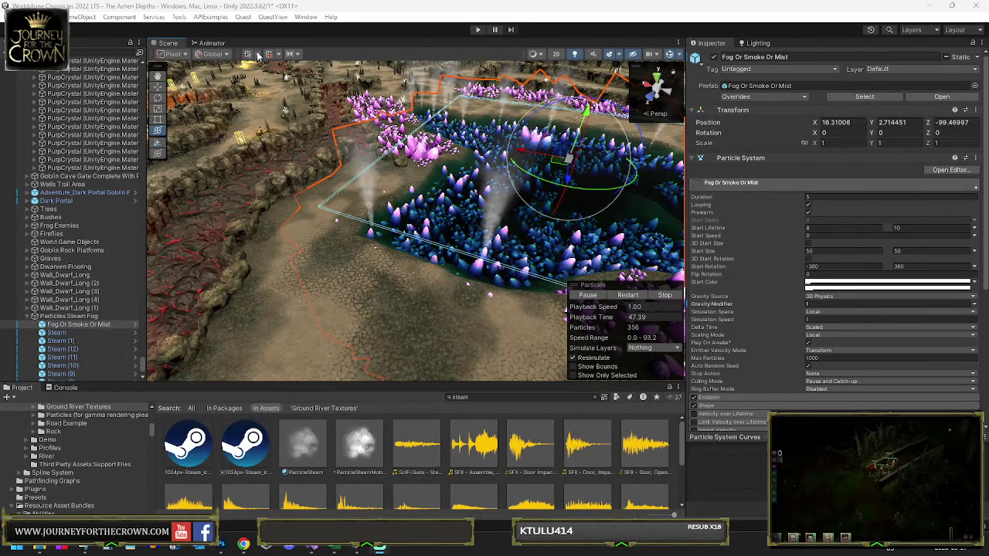
Inspect objects around the crystal pool: Dark Portal, the terrain and Fog Or Smoke Or Mist
mouse_move(433, 147)
left_mouse_down()
mouse_move(473, 168)
mouse_move(640, 157)
mouse_move(494, 164)
left_mouse_up()
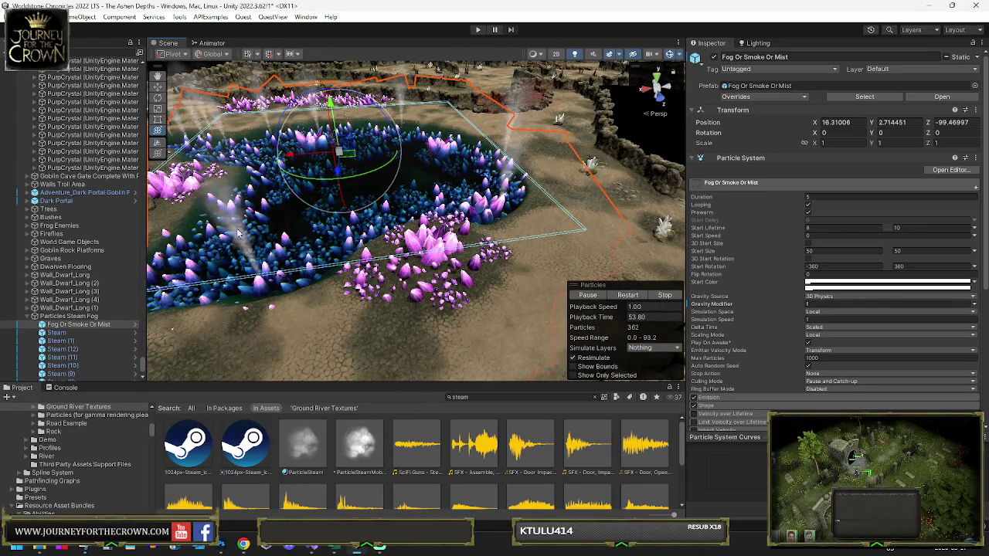
left_click(239, 232)
key("f")
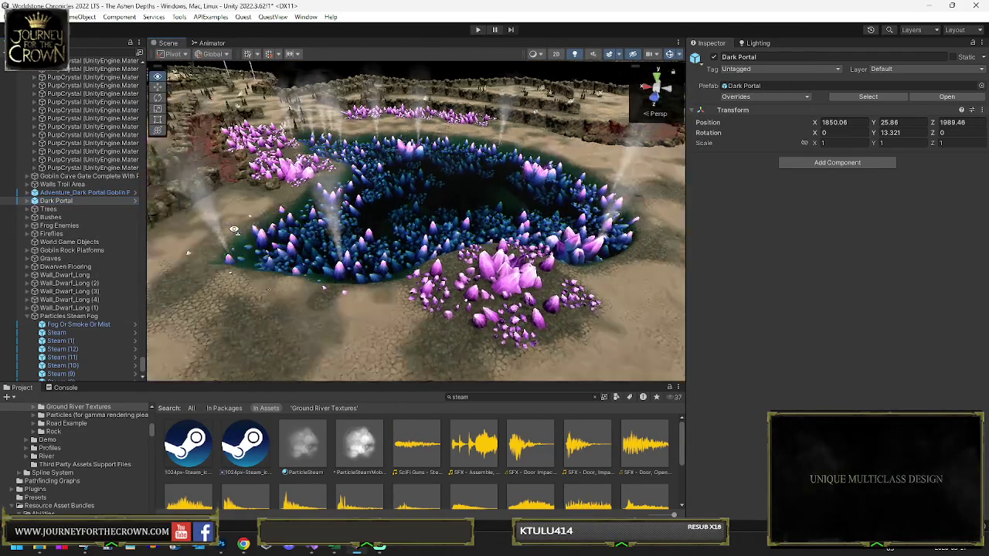
mouse_move(233, 230)
left_mouse_down()
mouse_move(293, 223)
mouse_move(468, 250)
left_mouse_up()
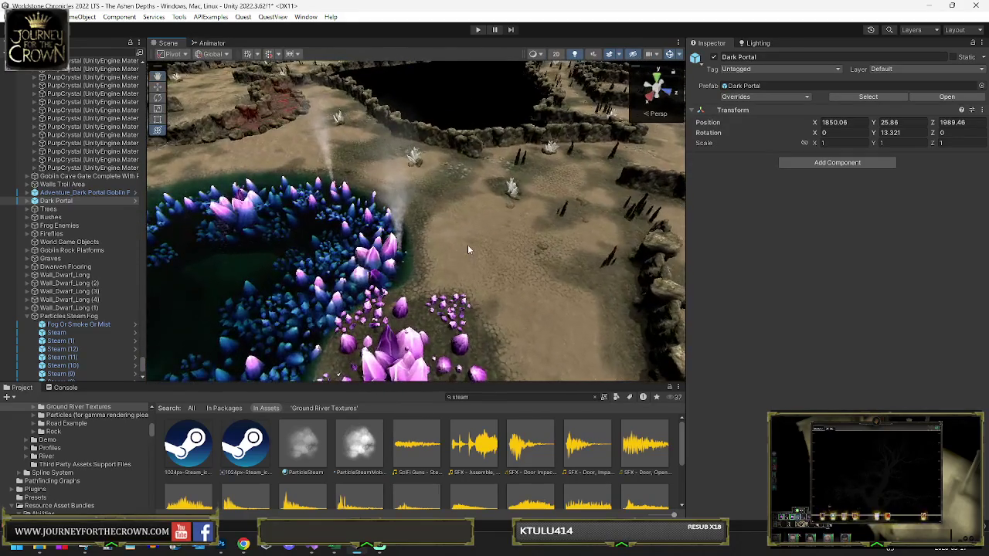
left_click(414, 260)
left_click(403, 265)
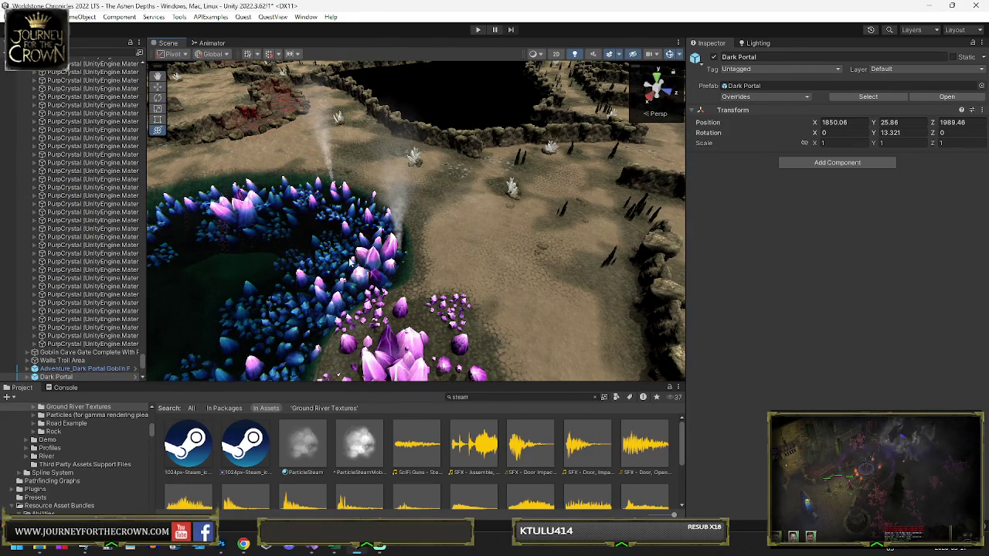
left_click(306, 237)
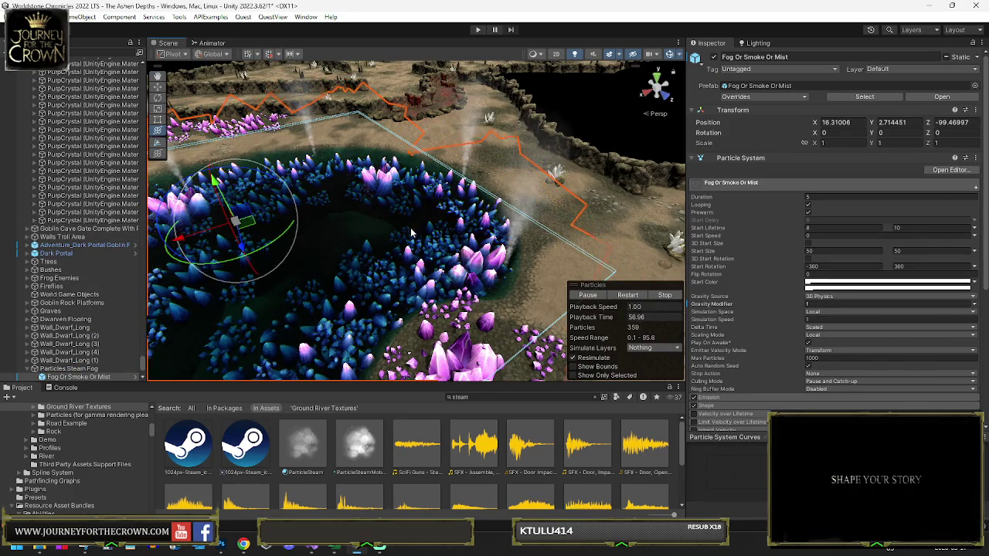
Add a RecastMeshObj component to Camera Plane Under Bridge (2)
left_click(488, 202)
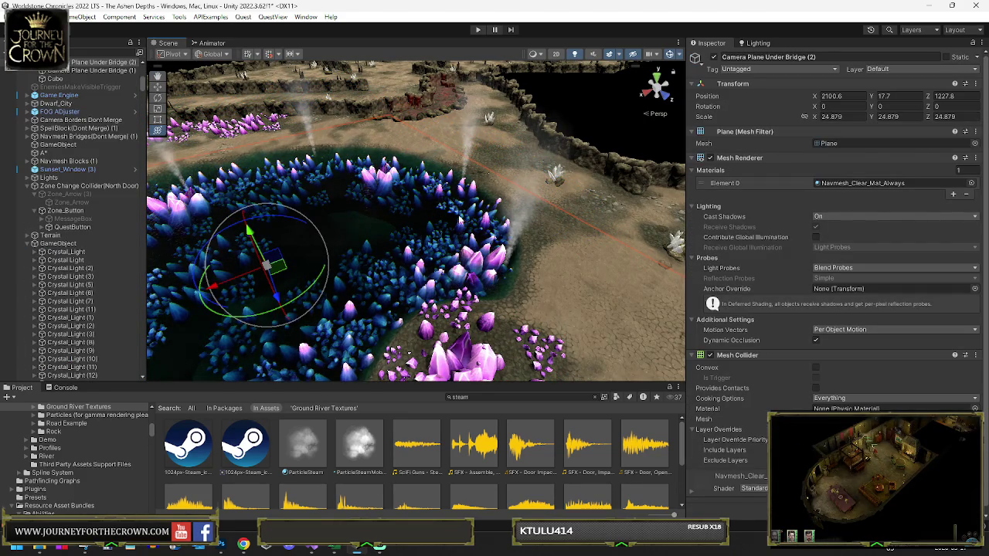
scroll(835, 294, "down", 1)
left_click(835, 502)
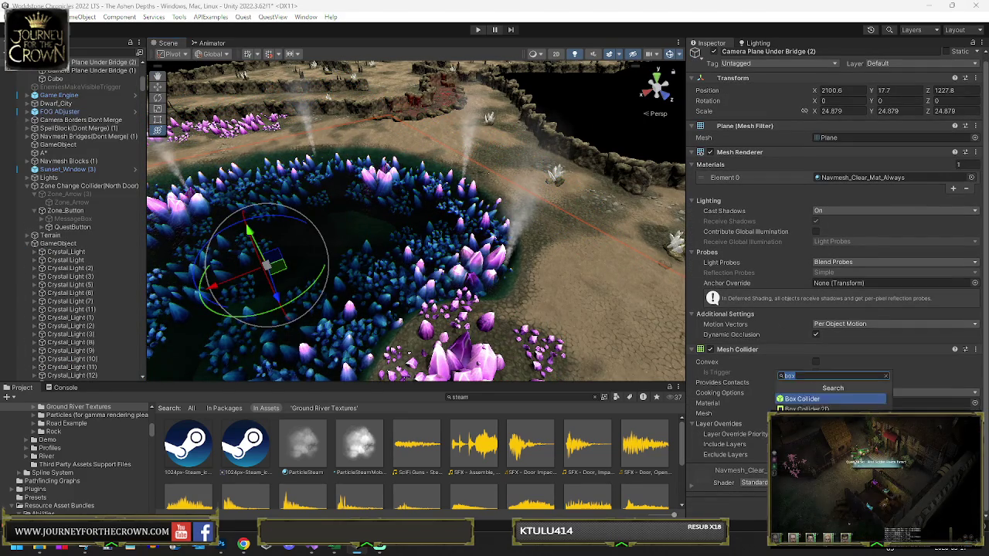
type("recas")
left_click(807, 400)
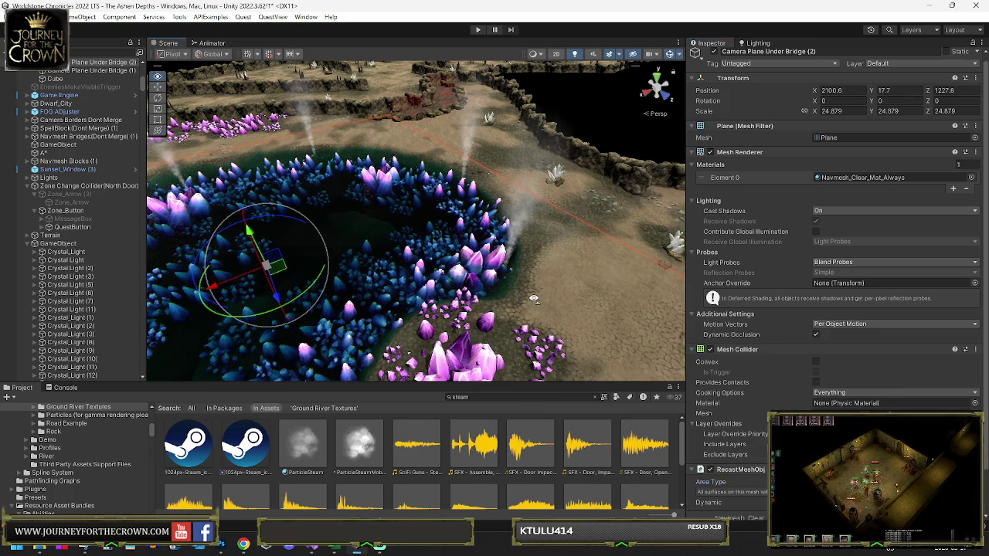
Raise the plane to Y 23.5 and select the A* pathfinding object
mouse_move(533, 235)
left_mouse_down()
mouse_move(517, 246)
mouse_move(432, 239)
left_mouse_up()
mouse_move(290, 120)
left_mouse_down()
mouse_move(308, 111)
mouse_move(299, 101)
mouse_move(399, 149)
mouse_move(377, 109)
left_mouse_up()
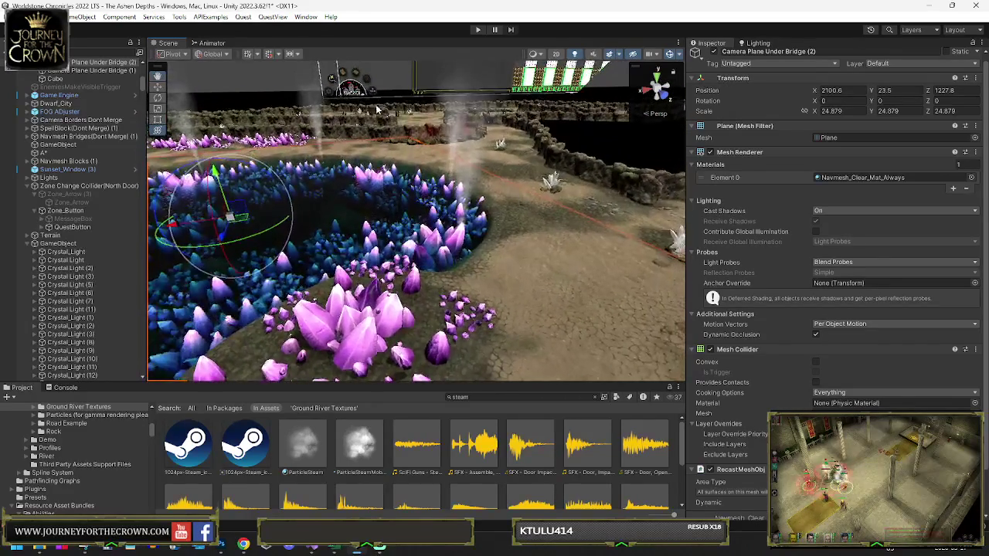
left_click(45, 152)
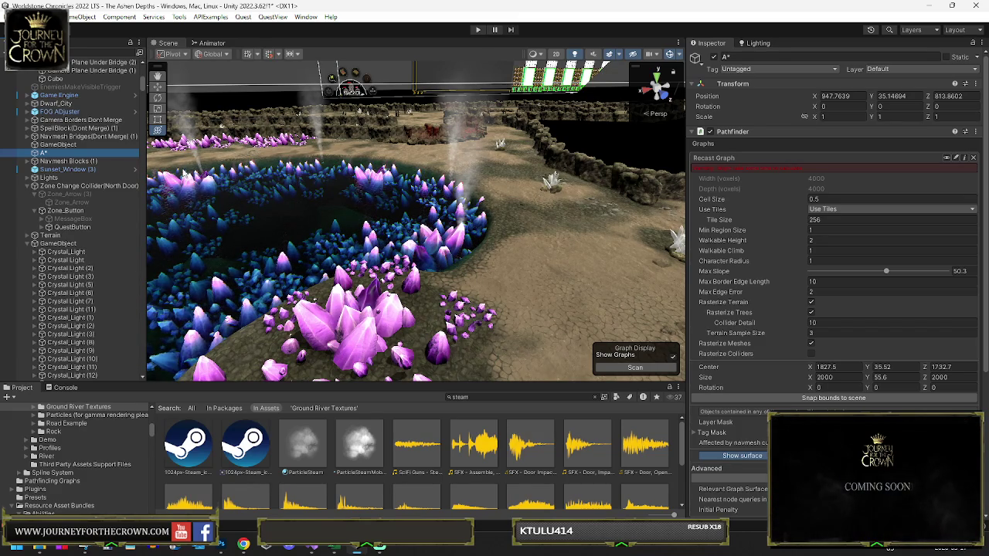
Generate the A* graph cache under Save & Load, scanning the graphs first
scroll(712, 324, "down", 3)
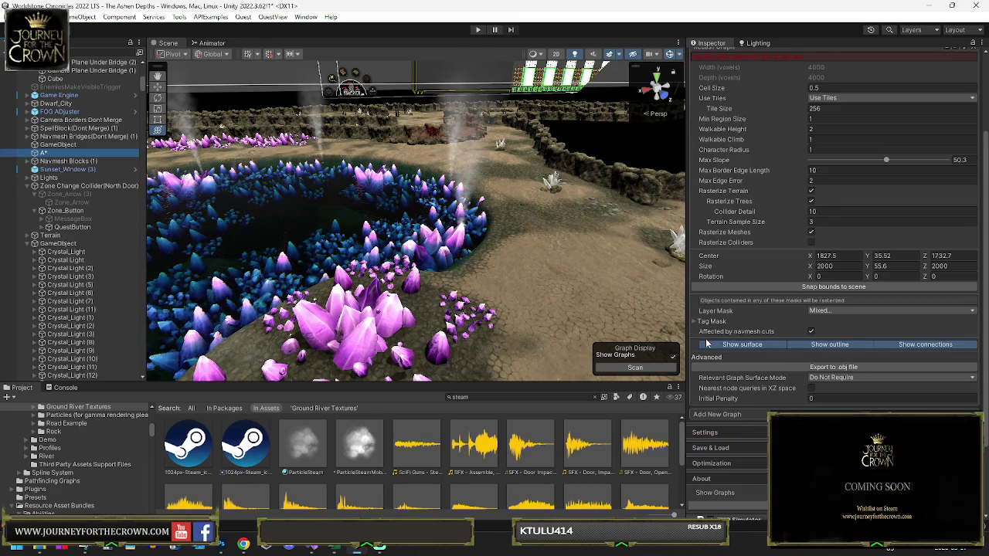
left_click(746, 502)
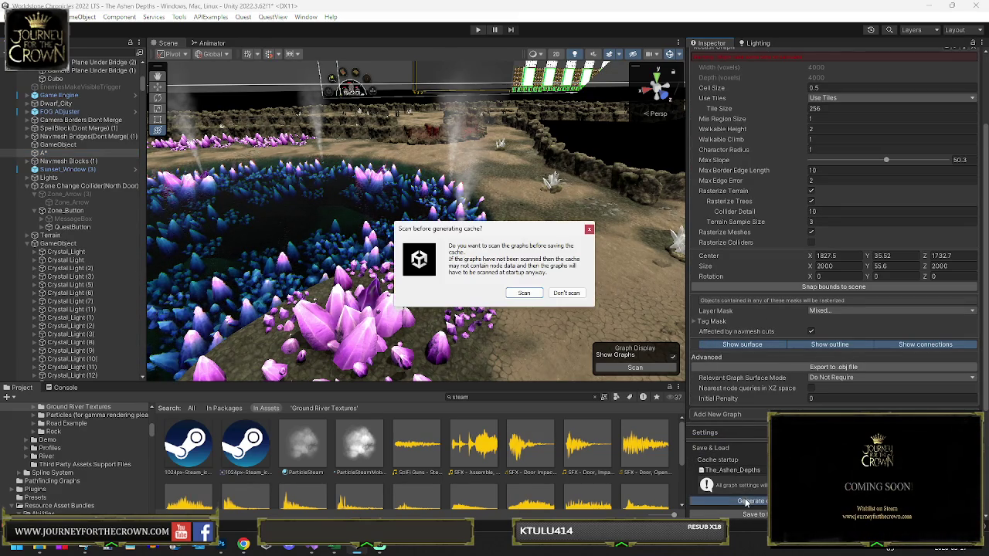
left_click(522, 294)
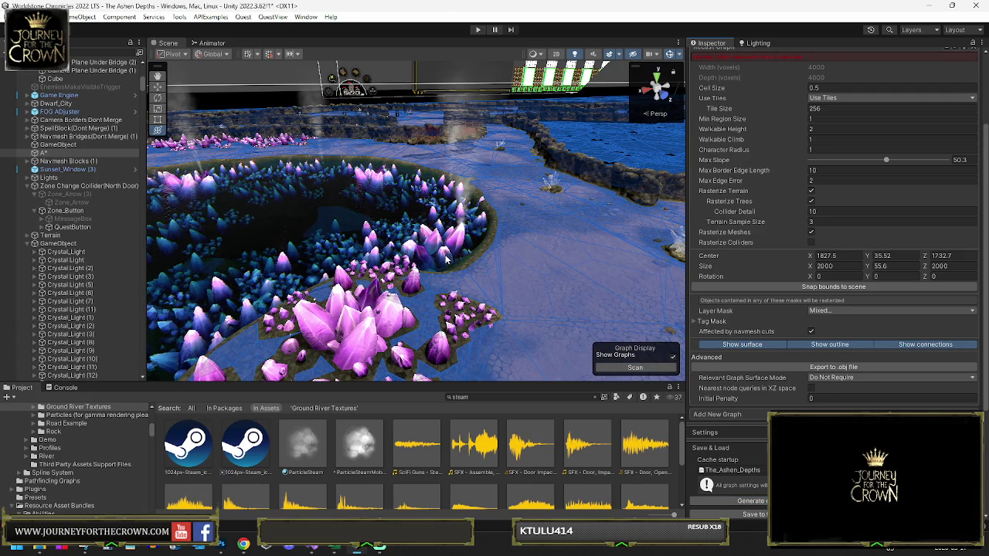
Enter Play mode to run Journey for the Crown in the cave
left_click(511, 30)
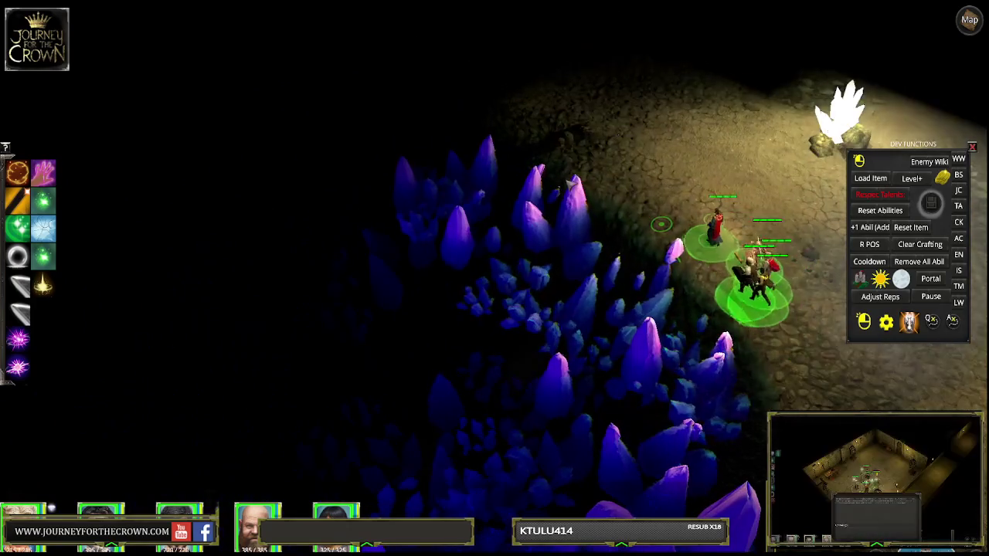
Walk the party along the lit path and crystal edge, then stop playing with Ctrl+P
left_click(532, 133)
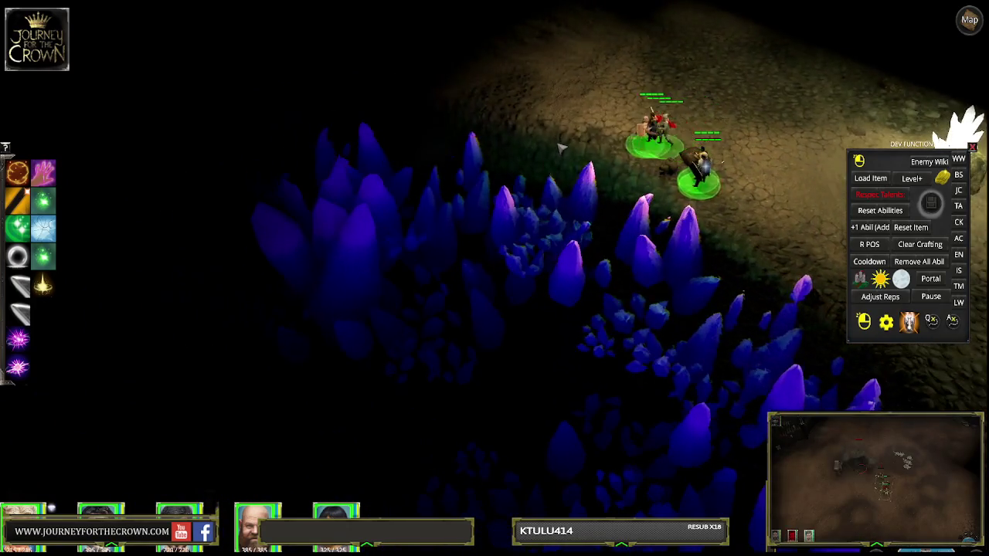
left_click(545, 160)
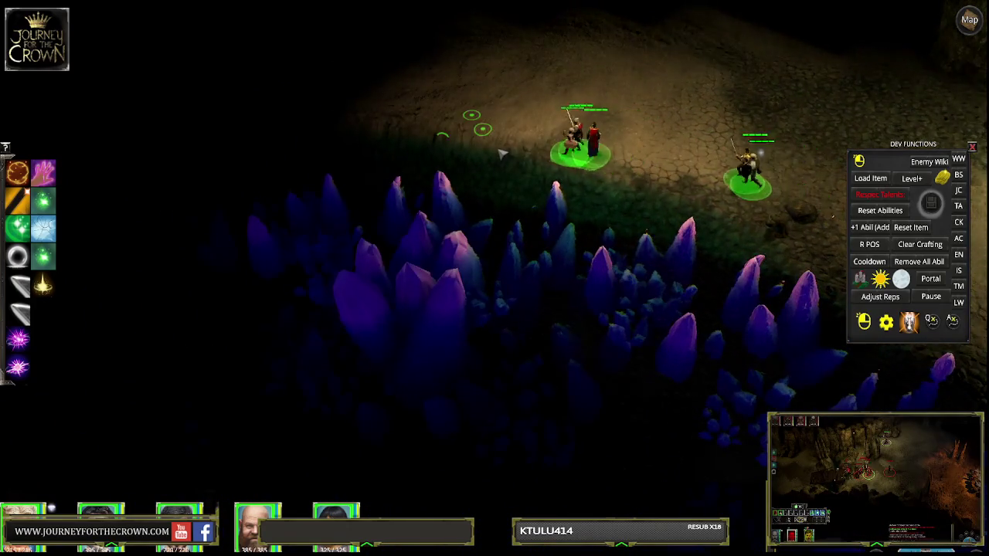
left_click(448, 141)
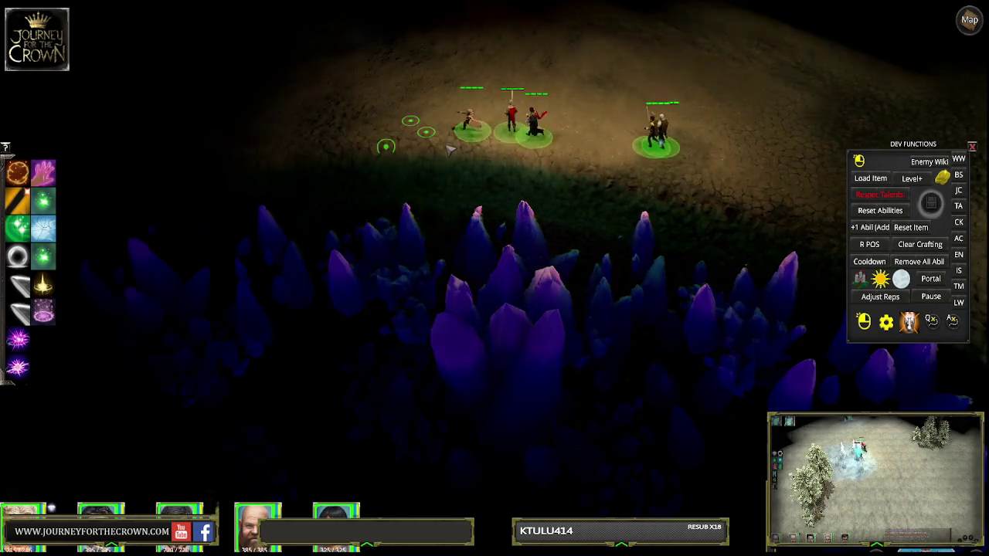
left_click(468, 159)
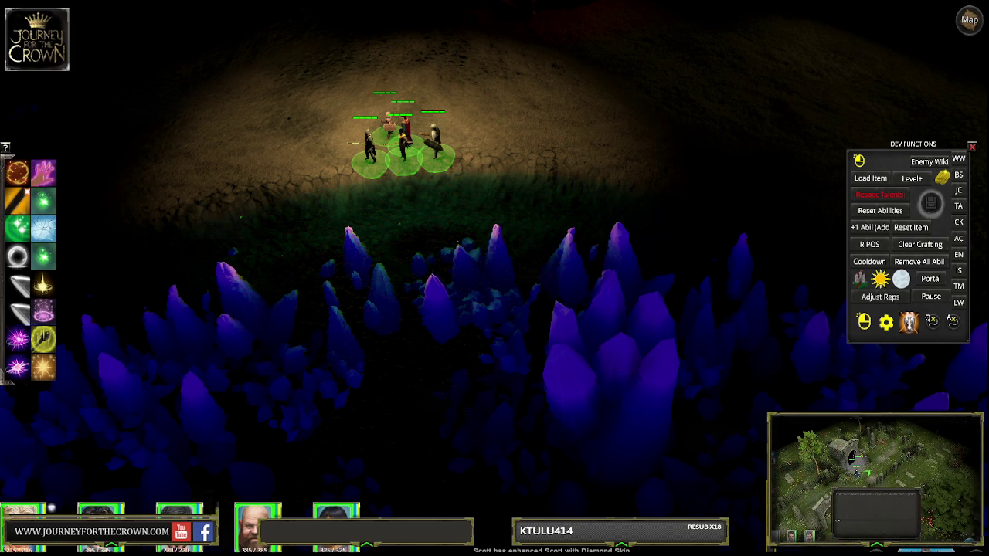
key("ctrl+p")
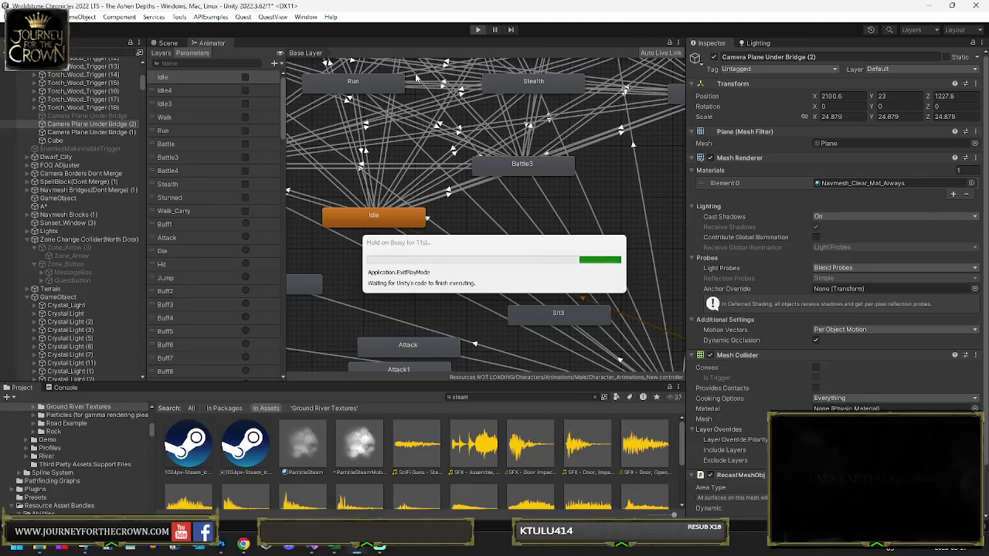
Set Camera Plane Under Bridge (2) Position Y to 23 in the Scene view
left_click(170, 44)
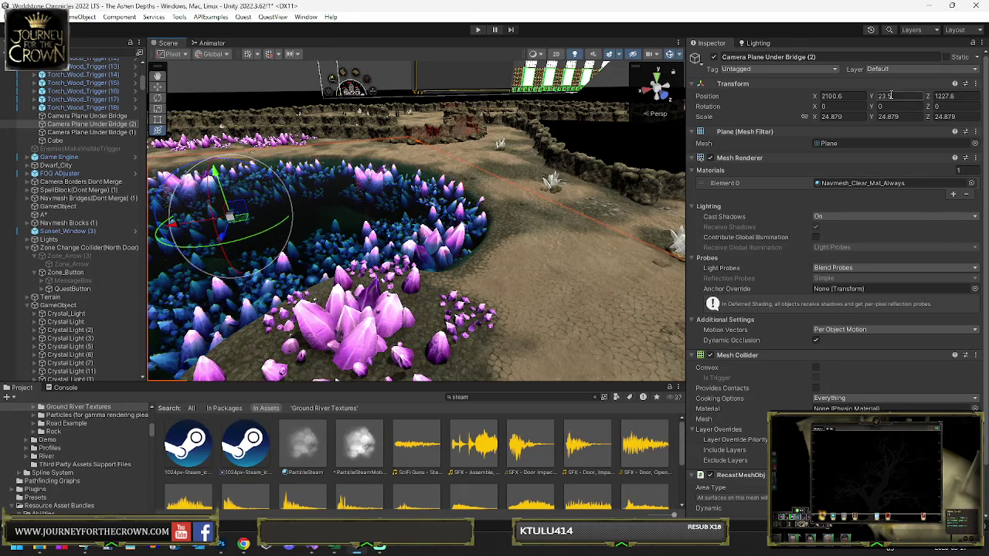
type("23")
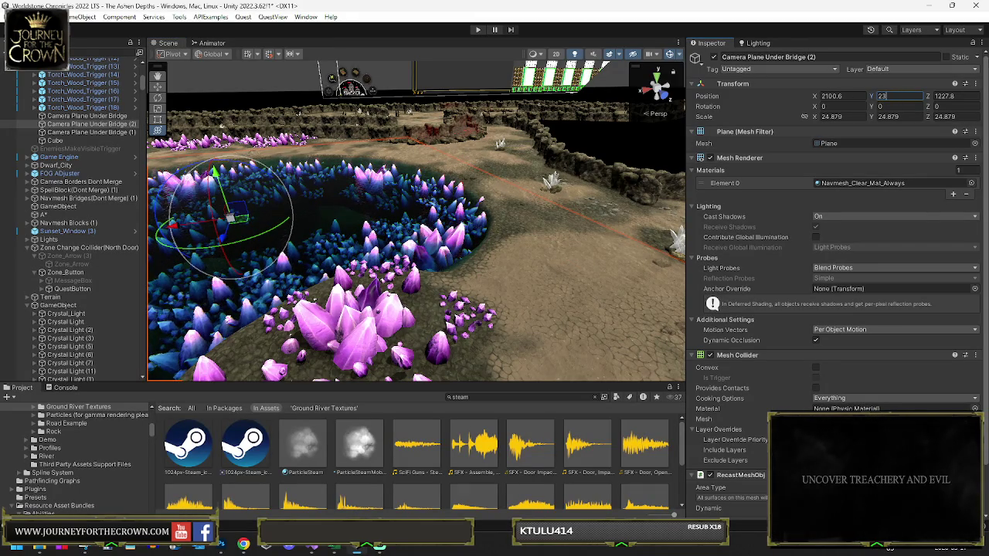
mouse_move(522, 172)
left_mouse_down()
mouse_move(480, 187)
mouse_move(334, 173)
mouse_move(264, 185)
mouse_move(424, 155)
left_mouse_up()
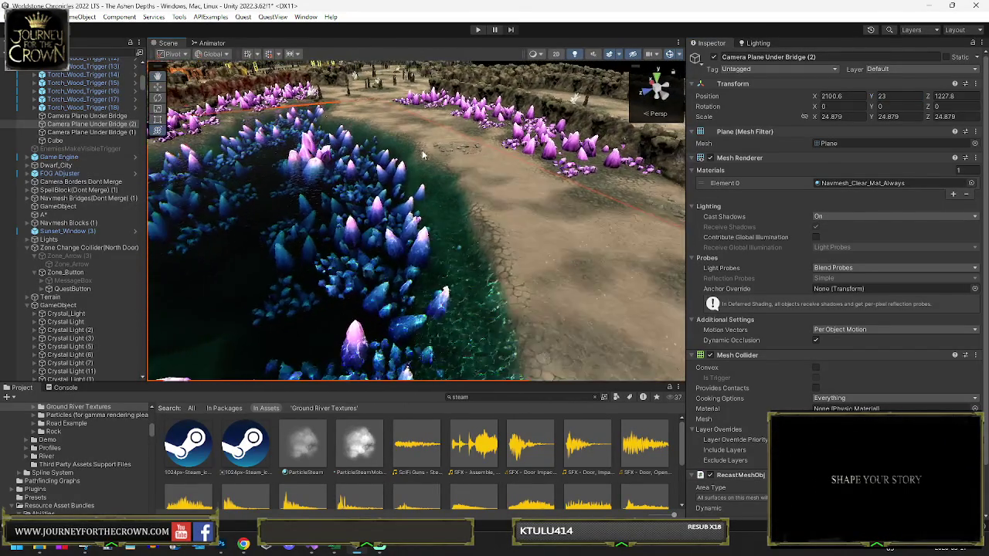
With Center pivot, move the PurpCrystal group onto the pool edge, sunk to Y -2.4
left_click(557, 154)
left_click(555, 159)
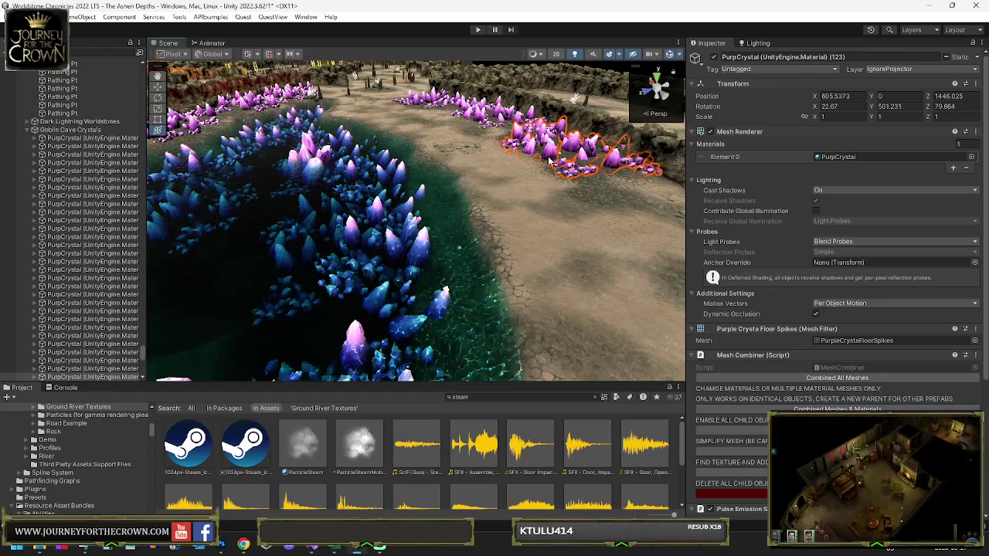
left_click(174, 54)
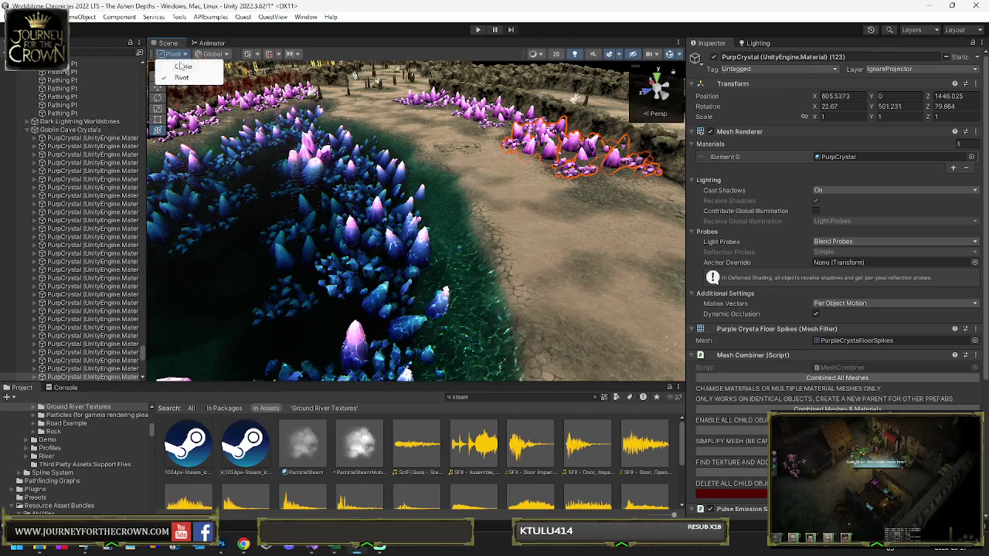
left_click(200, 67)
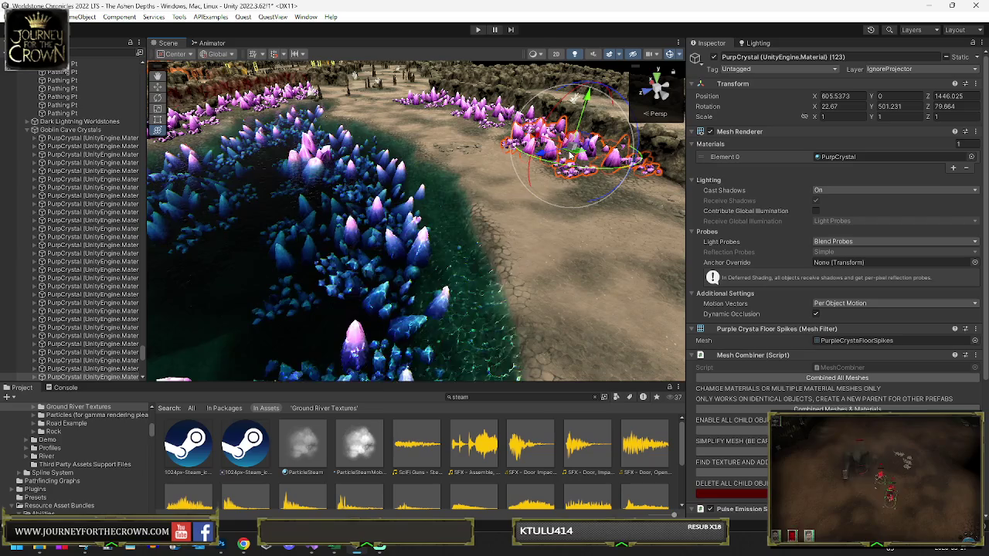
left_click_drag(571, 154, 443, 240)
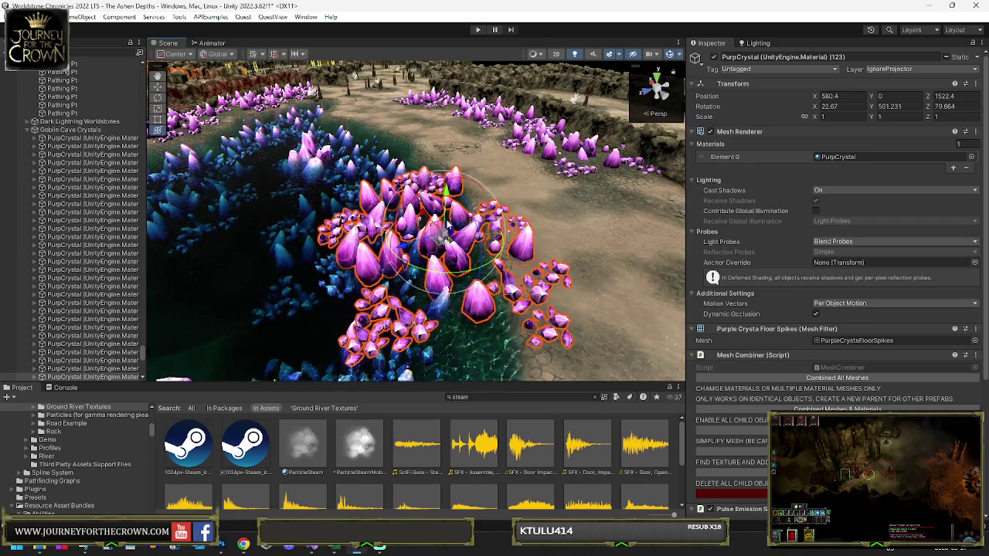
mouse_move(446, 190)
left_mouse_down()
mouse_move(447, 207)
mouse_move(477, 235)
left_mouse_up()
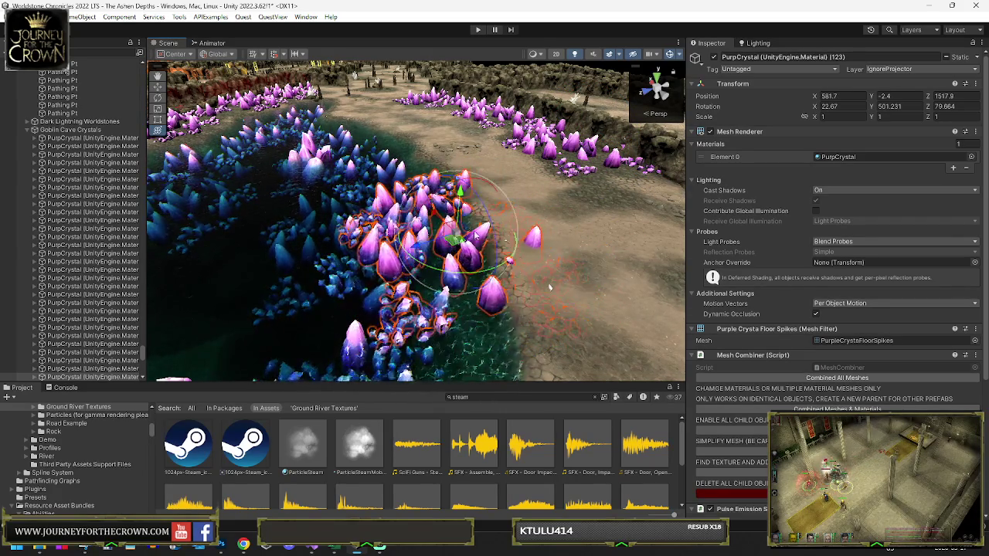
Deselect the crystal group and select the wall piece beside the pool
left_click_drag(550, 286, 286, 219)
left_click(457, 235)
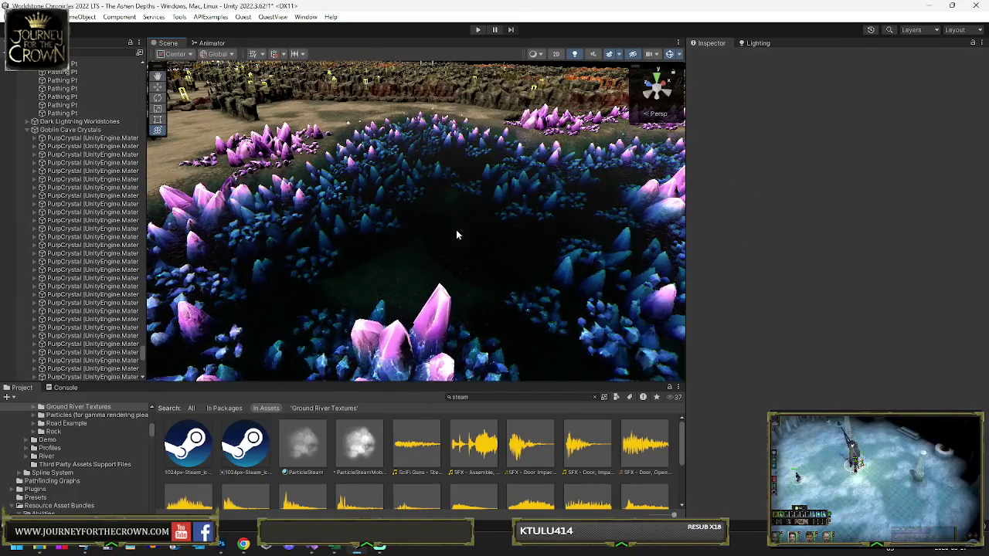
left_click_drag(457, 235, 493, 238)
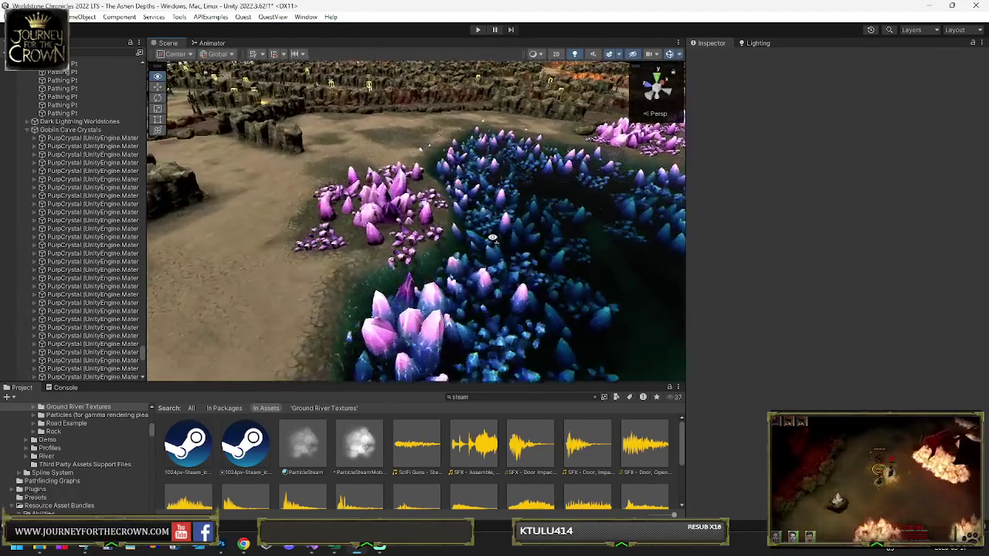
scroll(487, 238, "down", 5)
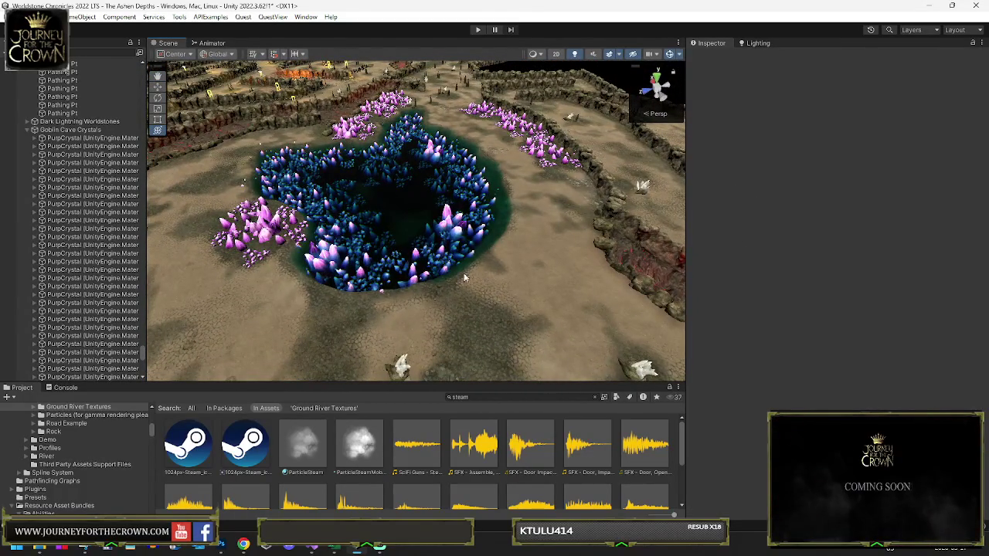
left_click(608, 199)
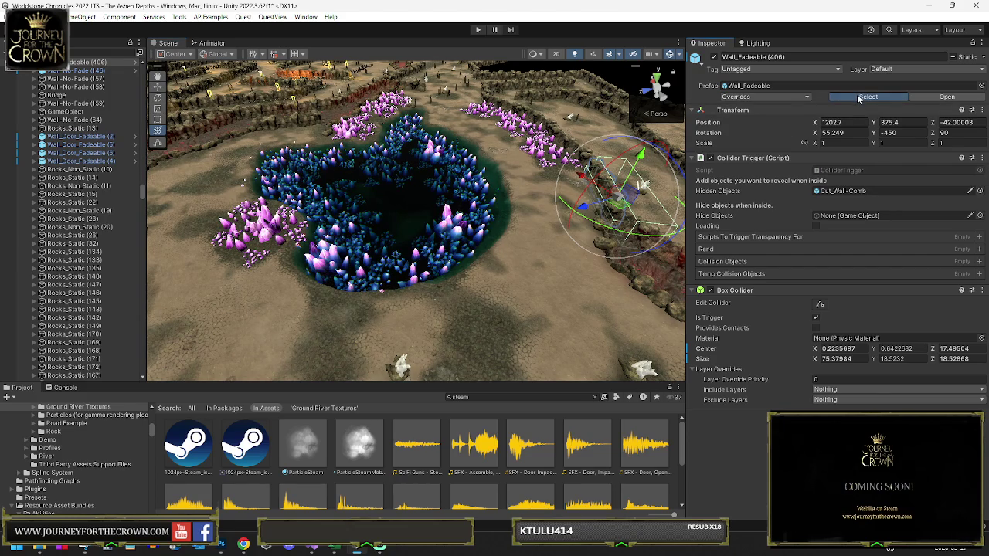
Duplicate a rock wall piece near the pool and move the copy into the crystal pit
left_click(859, 98)
left_click_drag(434, 383, 438, 252)
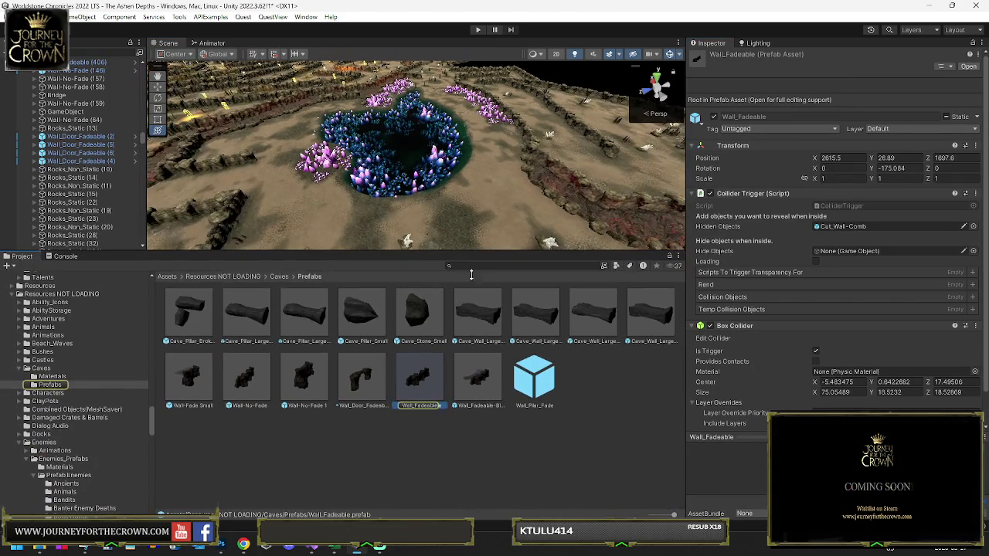
left_click(573, 209)
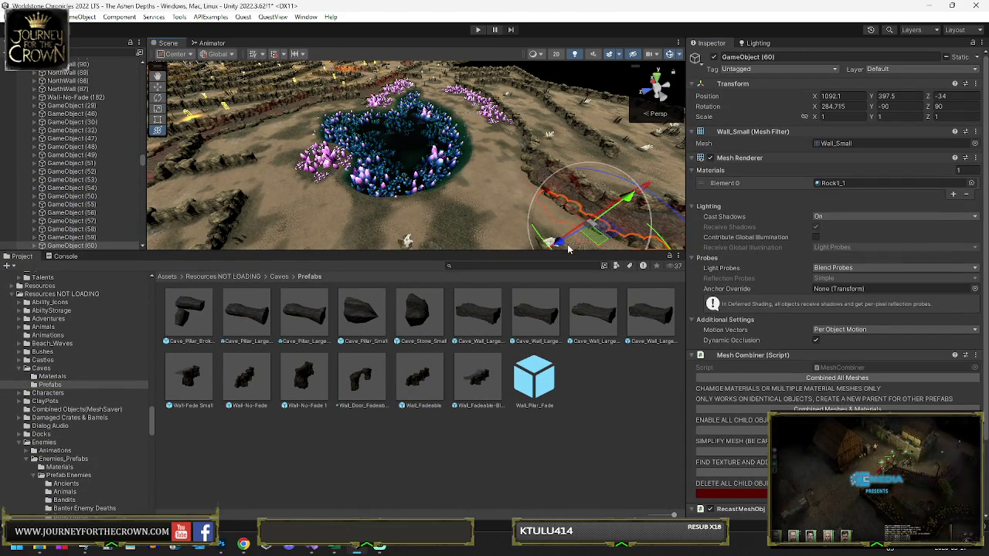
key("ctrl+d")
mouse_move(592, 239)
left_mouse_down()
mouse_move(468, 182)
mouse_move(428, 199)
mouse_move(486, 166)
left_mouse_up()
key("f")
Nudge the Wall_Small piece along the pool rim, then delete it and check the area
mouse_move(412, 164)
left_mouse_down()
mouse_move(476, 166)
mouse_move(451, 165)
mouse_move(457, 158)
mouse_move(490, 186)
mouse_move(386, 181)
mouse_move(393, 190)
mouse_move(404, 191)
mouse_move(348, 133)
mouse_move(401, 132)
mouse_move(423, 147)
left_mouse_up()
key("f")
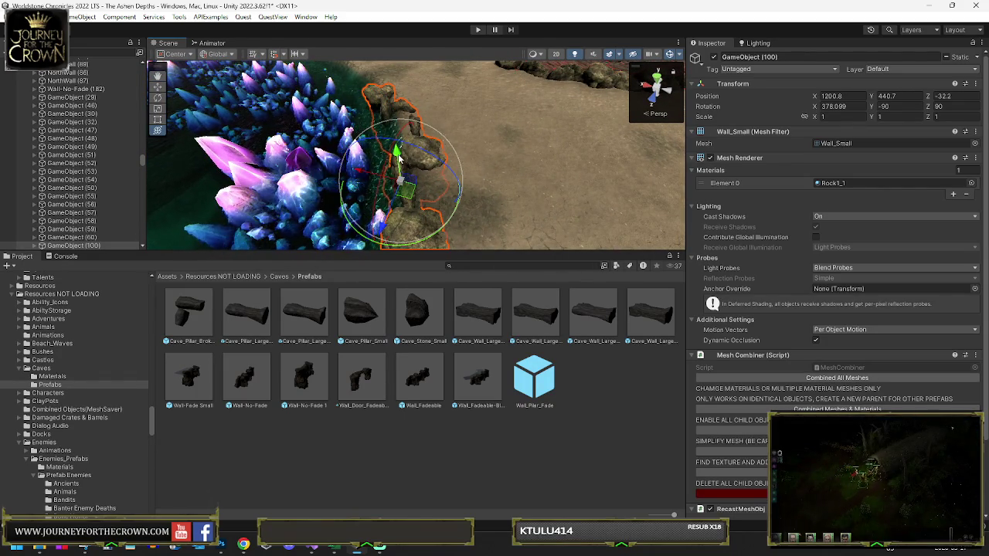
mouse_move(396, 152)
left_mouse_down()
mouse_move(371, 175)
mouse_move(637, 165)
mouse_move(437, 197)
left_mouse_up()
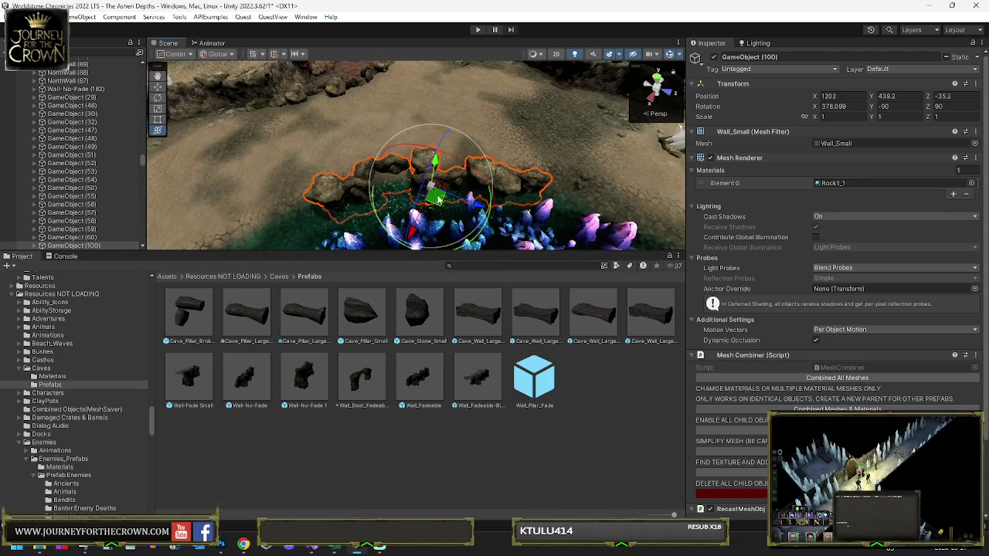
key("Delete")
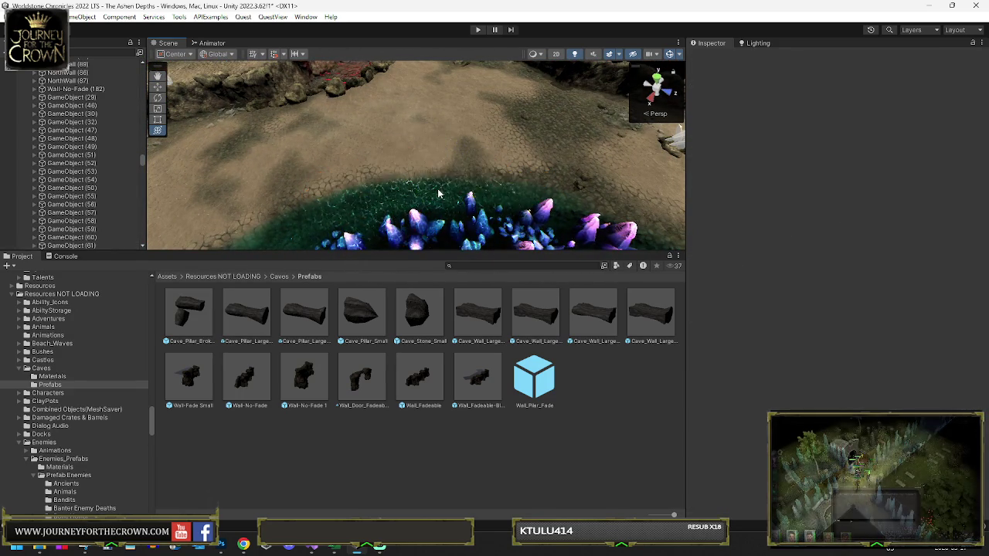
mouse_move(409, 193)
left_mouse_down()
mouse_move(288, 160)
mouse_move(424, 196)
left_mouse_up()
Select the cave terrain and switch Paint Terrain to Set Height mode, adjusting the brush size
left_click(505, 205)
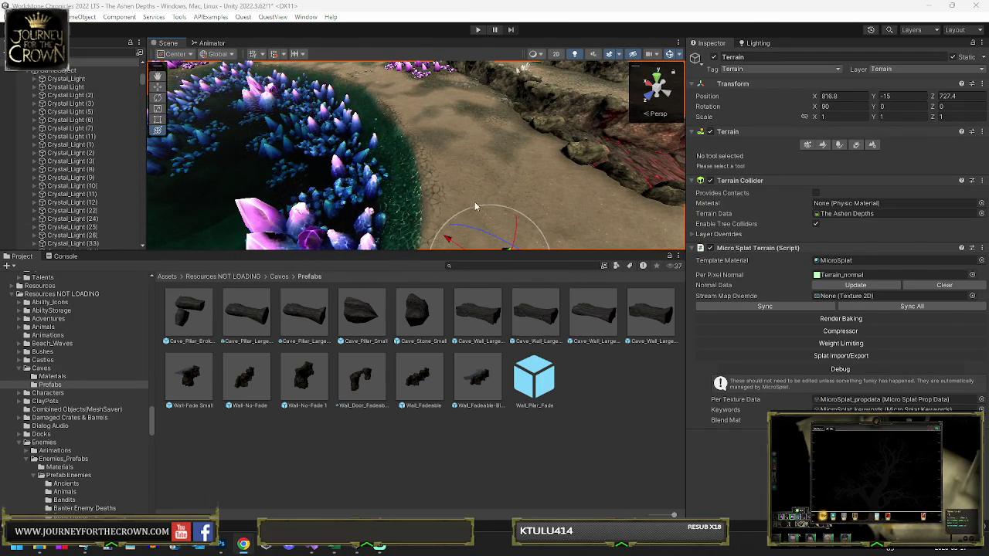
left_click(824, 145)
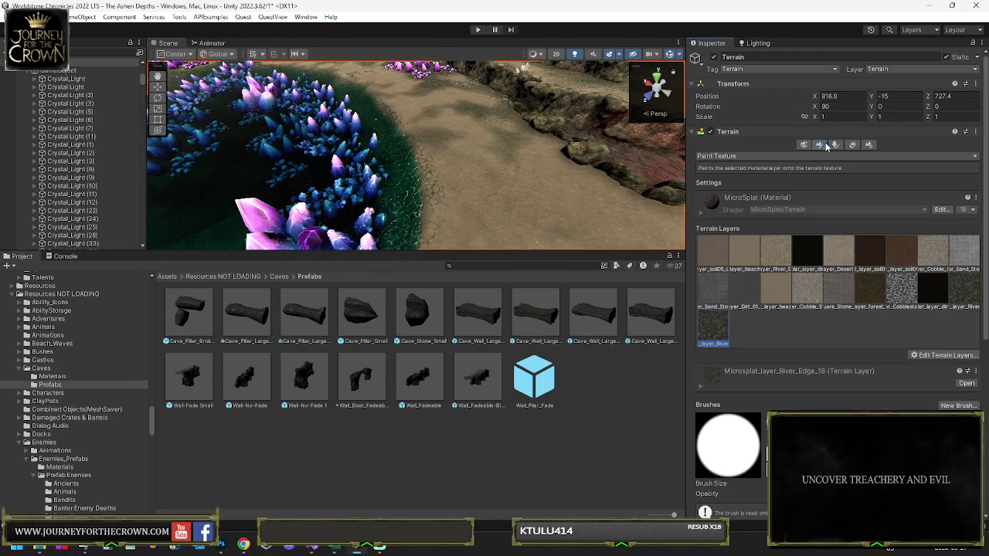
left_click(766, 157)
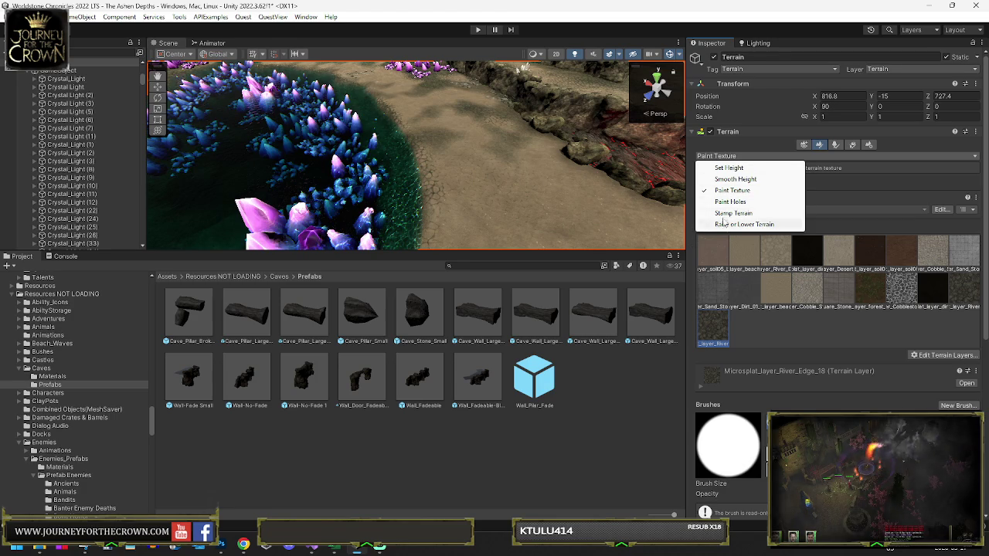
left_click(735, 180)
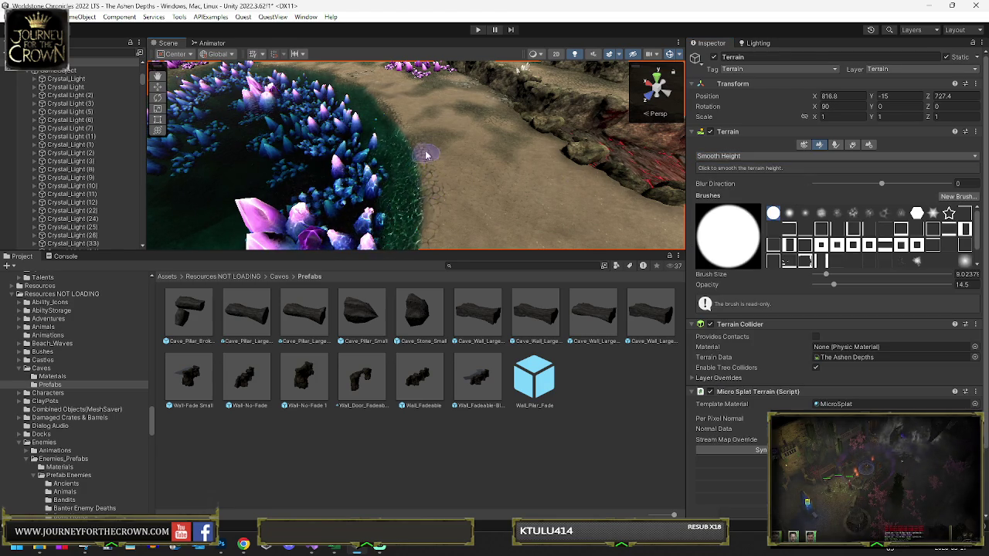
key("bracketright")
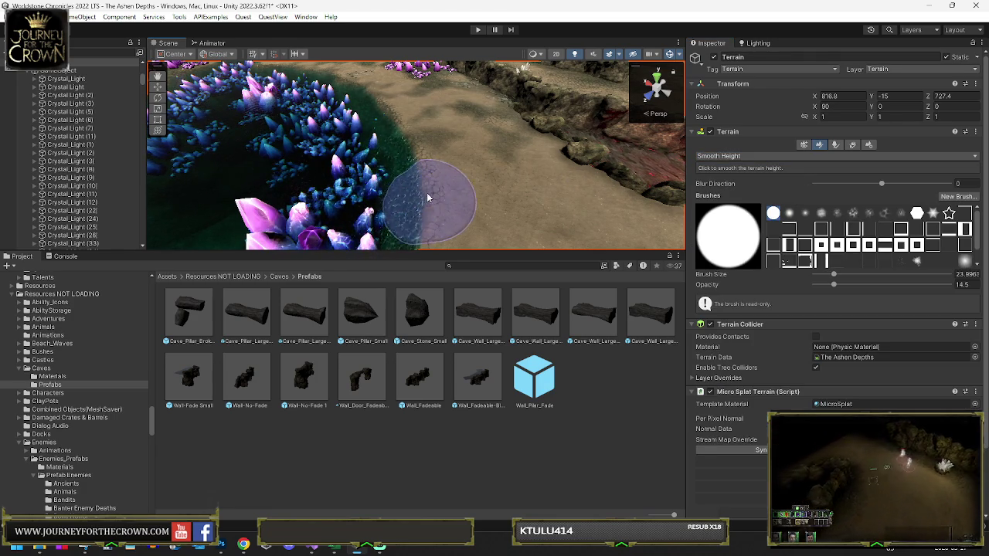
left_click(755, 155)
left_click(730, 167)
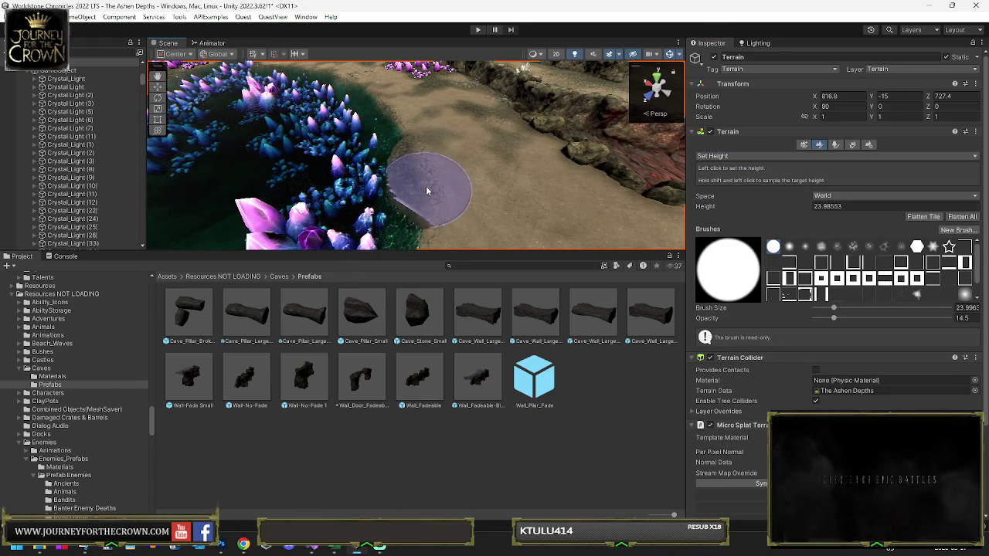
Orbit and zoom around the crystal cluster to inspect the floor along its edges
mouse_move(421, 247)
left_mouse_down()
mouse_move(459, 154)
mouse_move(430, 204)
mouse_move(420, 185)
left_mouse_up()
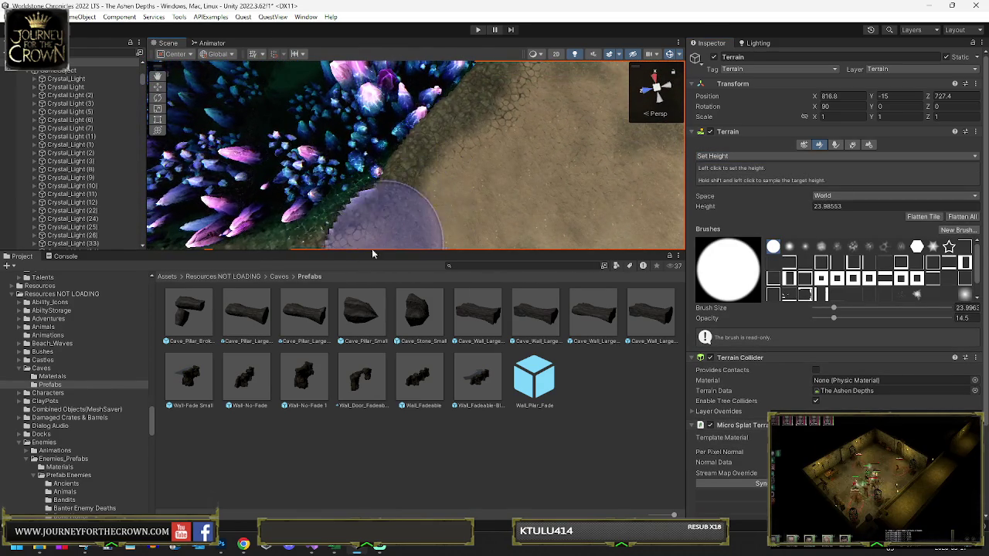
mouse_move(508, 173)
left_mouse_down()
mouse_move(188, 124)
mouse_move(301, 108)
left_mouse_up()
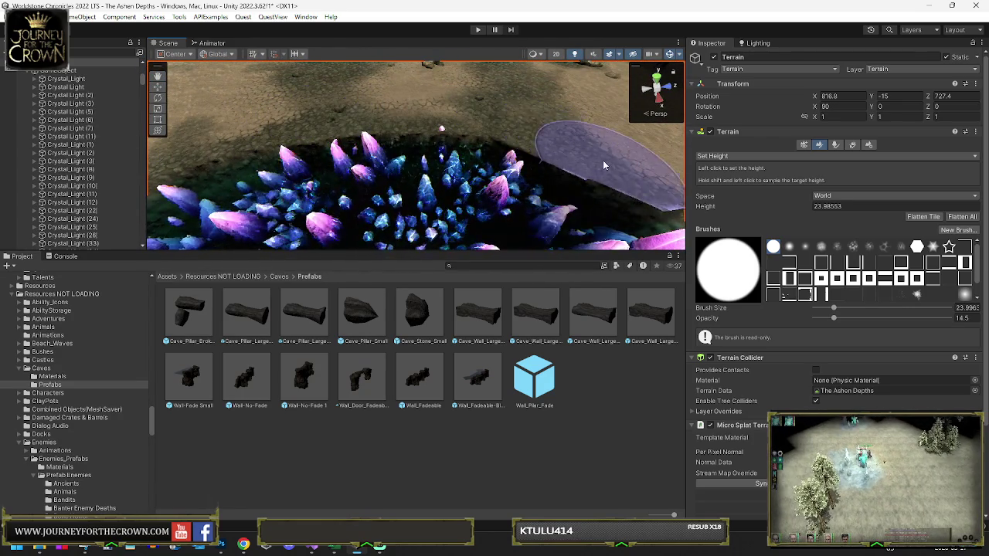
mouse_move(603, 160)
left_mouse_down()
mouse_move(492, 162)
mouse_move(495, 178)
mouse_move(514, 145)
left_mouse_up()
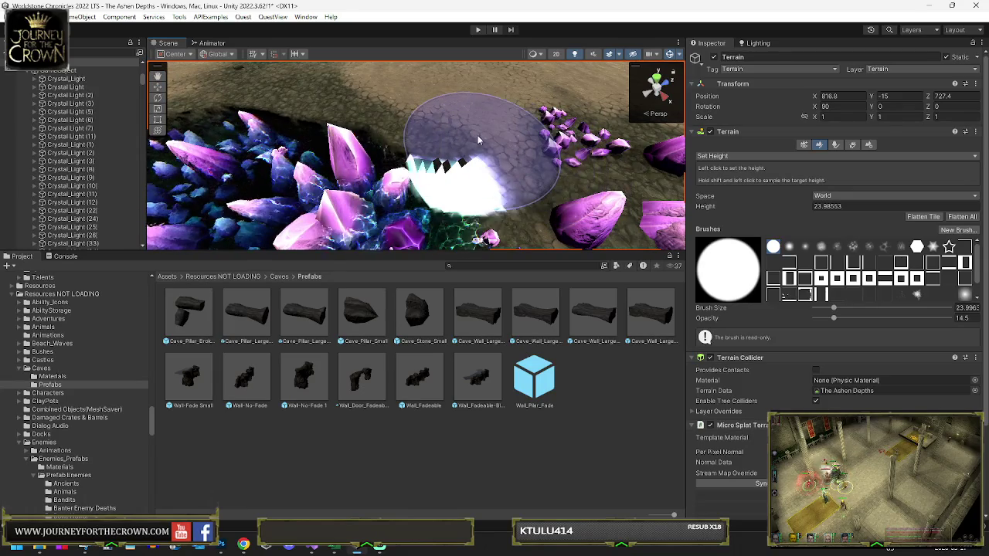
scroll(473, 152, "down", 5)
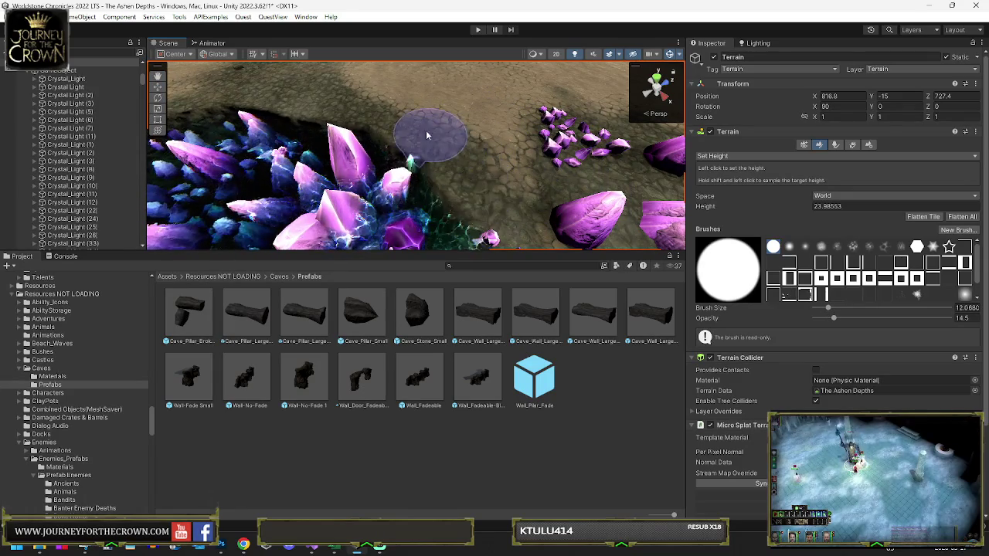
mouse_move(459, 196)
left_mouse_down()
mouse_move(608, 160)
mouse_move(403, 186)
left_mouse_up()
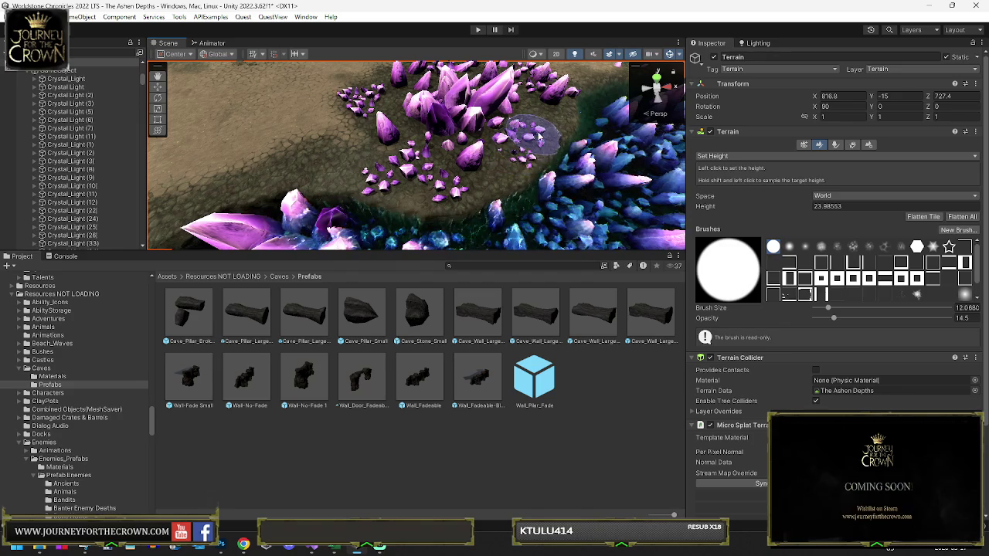
mouse_move(572, 91)
left_mouse_down()
mouse_move(635, 75)
mouse_move(406, 145)
mouse_move(314, 157)
left_mouse_up()
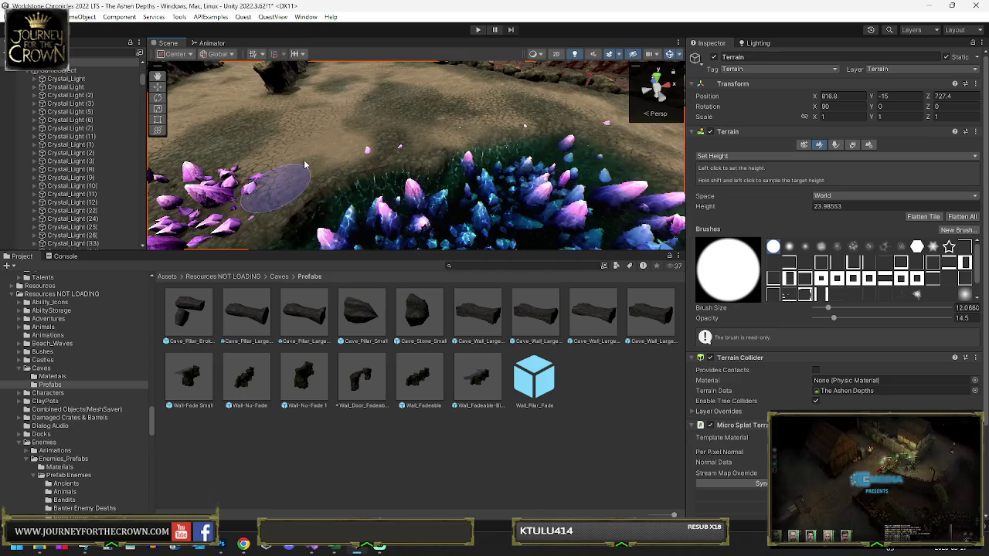
left_click_drag(410, 185, 456, 164)
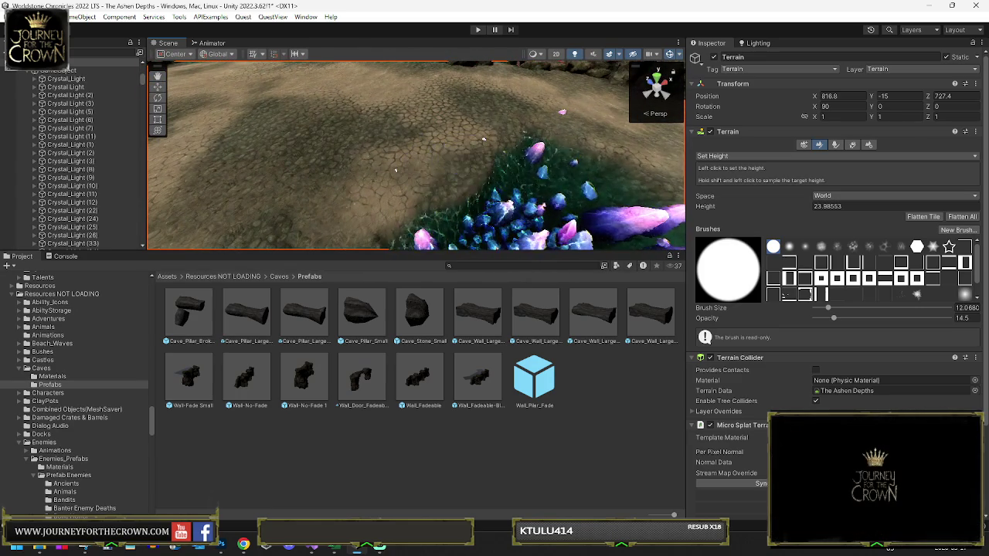
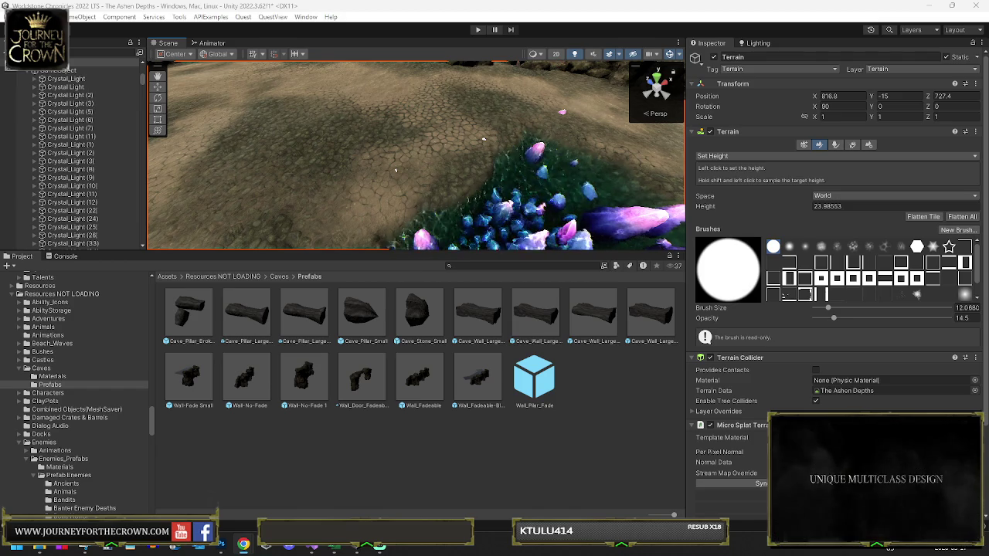
Orbit the view over the crystal field to bring the purple clusters into view
mouse_move(591, 140)
left_mouse_down()
mouse_move(737, 157)
mouse_move(365, 160)
left_mouse_up()
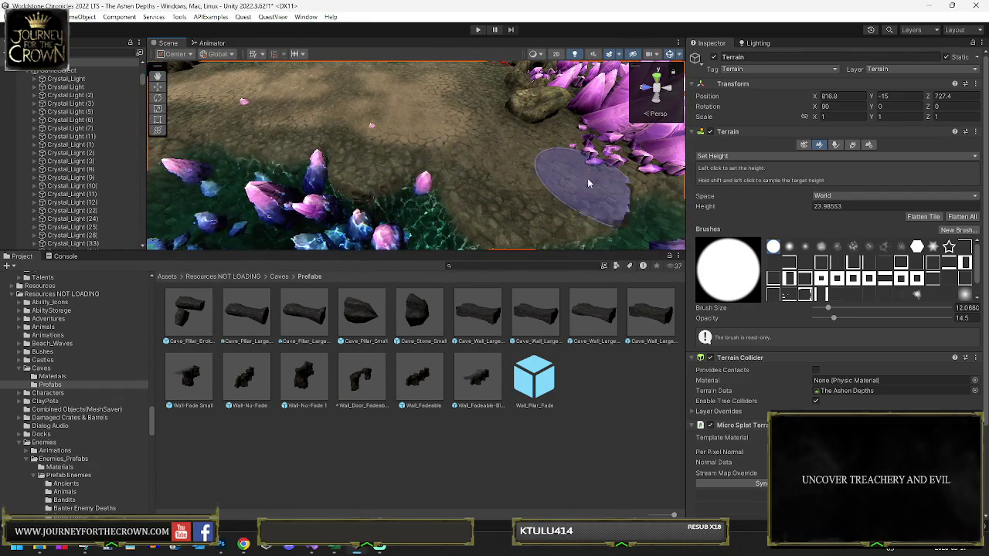
mouse_move(588, 183)
left_mouse_down()
mouse_move(430, 173)
mouse_move(510, 209)
mouse_move(497, 216)
mouse_move(364, 177)
mouse_move(345, 190)
mouse_move(342, 177)
mouse_move(486, 158)
mouse_move(402, 166)
mouse_move(410, 182)
mouse_move(425, 185)
mouse_move(451, 96)
mouse_move(533, 108)
left_mouse_up()
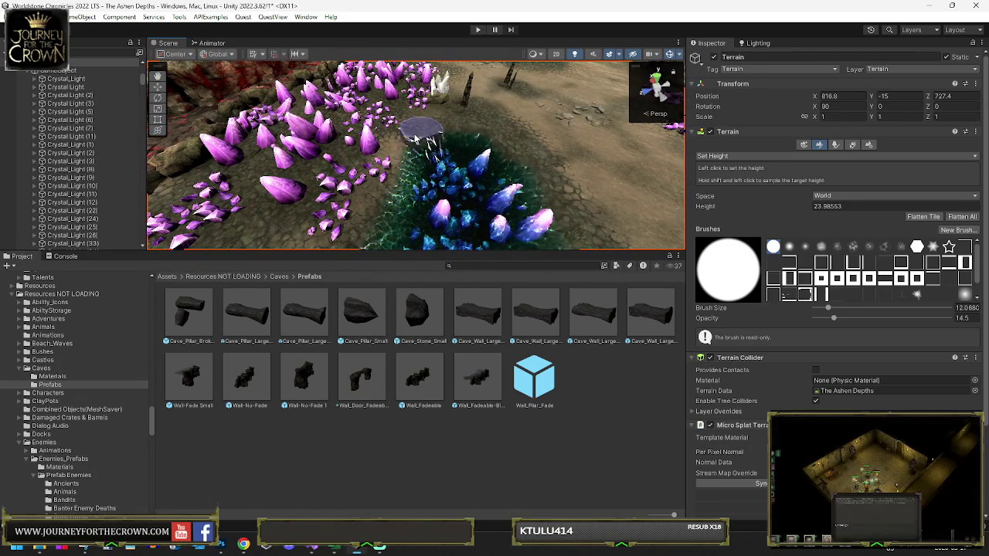
left_click_drag(352, 253, 394, 202)
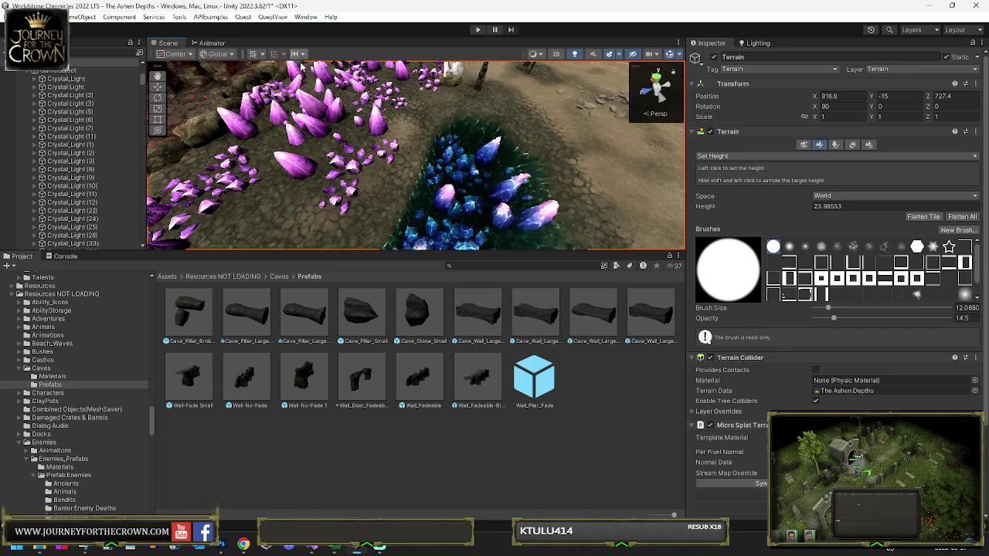
mouse_move(363, 85)
left_mouse_down()
mouse_move(380, 139)
mouse_move(496, 72)
mouse_move(589, 94)
mouse_move(341, 98)
left_mouse_up()
mouse_move(369, 147)
left_mouse_down()
mouse_move(419, 162)
mouse_move(471, 137)
mouse_move(466, 149)
left_mouse_up()
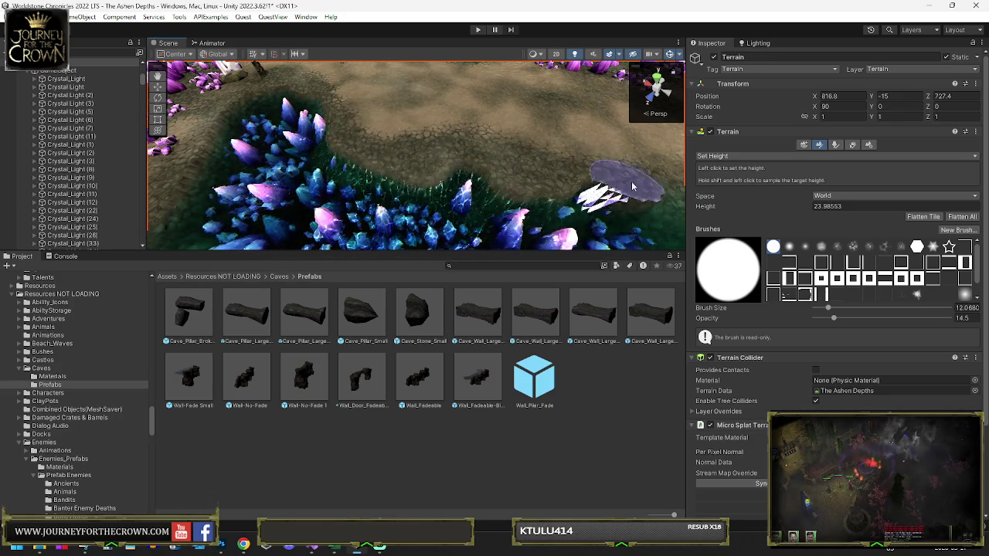
mouse_move(632, 186)
left_mouse_down()
mouse_move(479, 182)
mouse_move(530, 188)
left_mouse_up()
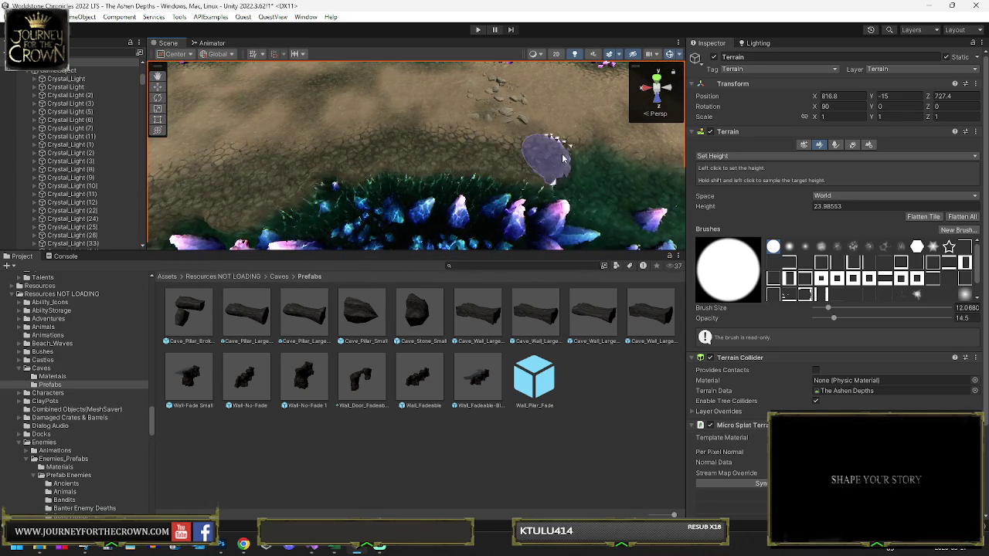
mouse_move(596, 170)
left_mouse_down()
mouse_move(620, 153)
mouse_move(456, 161)
left_mouse_up()
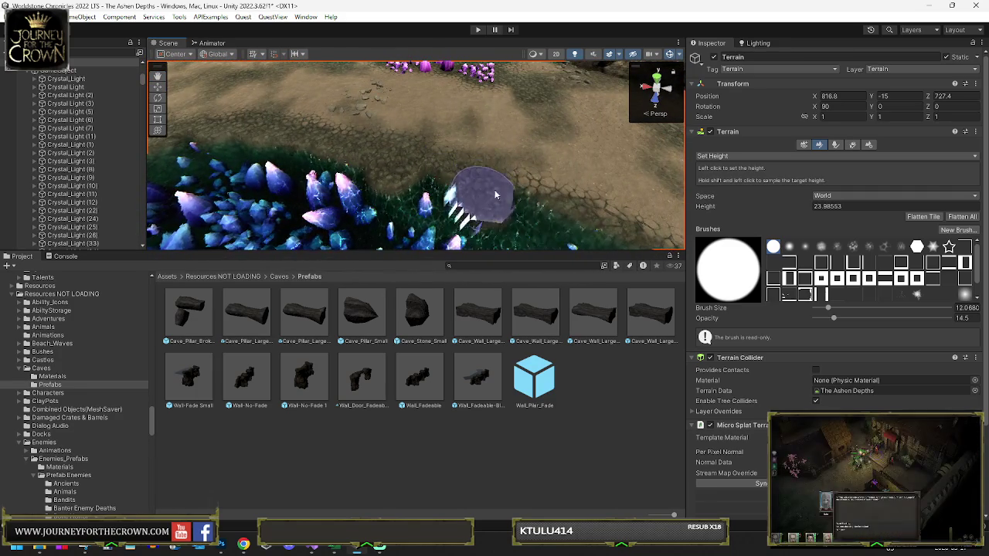
left_click_drag(538, 209, 453, 172)
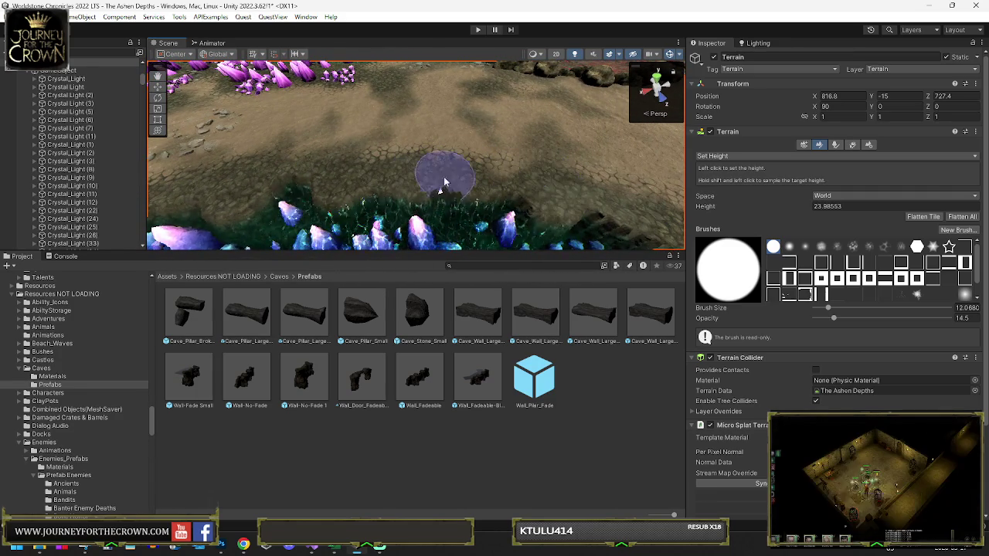
mouse_move(462, 166)
left_mouse_down()
mouse_move(513, 159)
mouse_move(385, 133)
mouse_move(340, 162)
left_mouse_up()
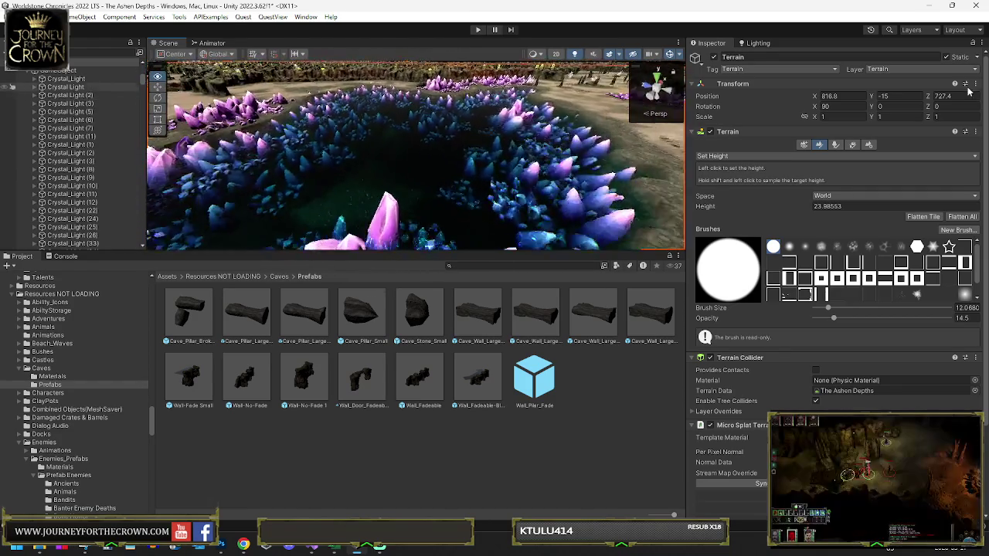
mouse_move(463, 147)
left_mouse_down()
mouse_move(452, 141)
mouse_move(480, 130)
mouse_move(420, 137)
mouse_move(435, 191)
mouse_move(458, 170)
left_mouse_up()
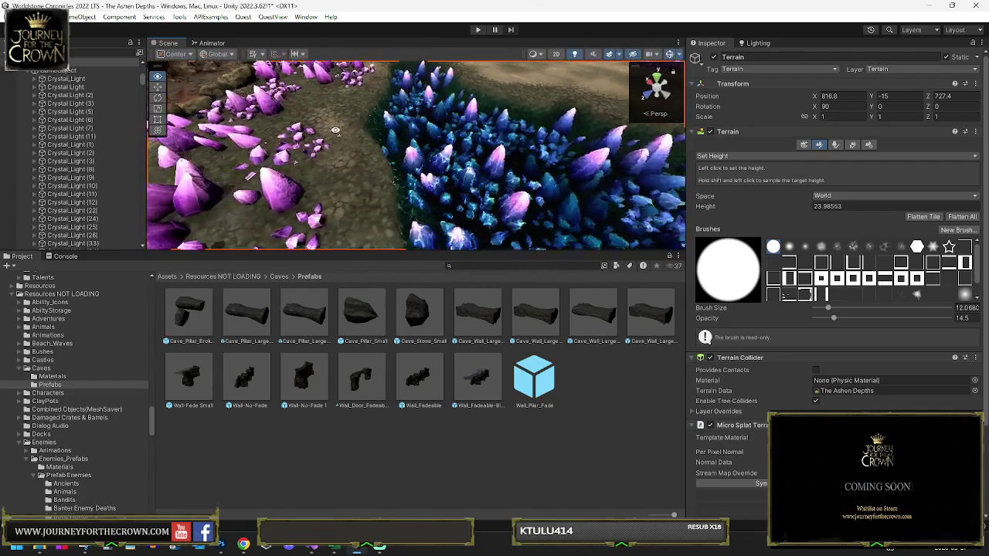
left_click_drag(328, 174, 290, 130)
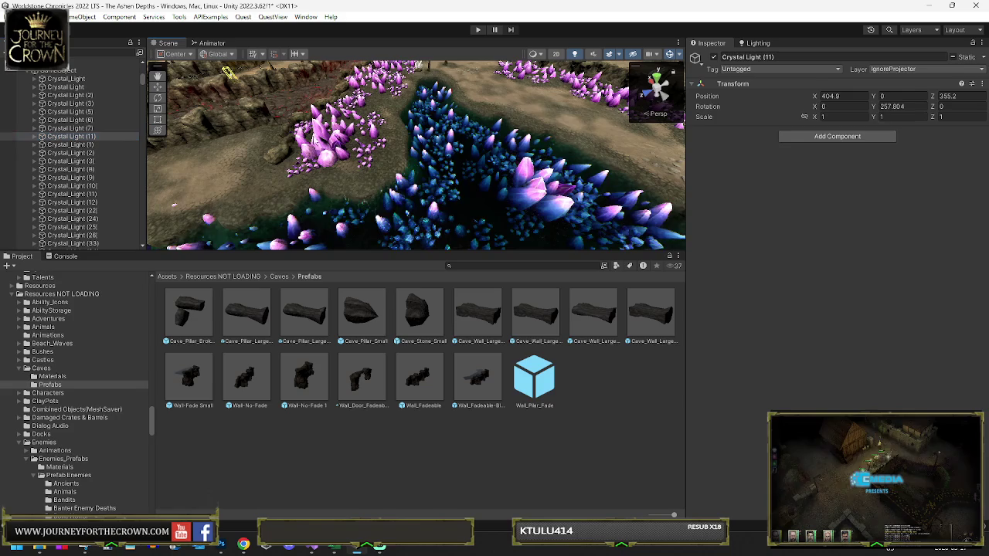
Select the PurpCrystal (56) cluster and slide it along the cave floor
left_click(290, 130)
left_click(43, 144)
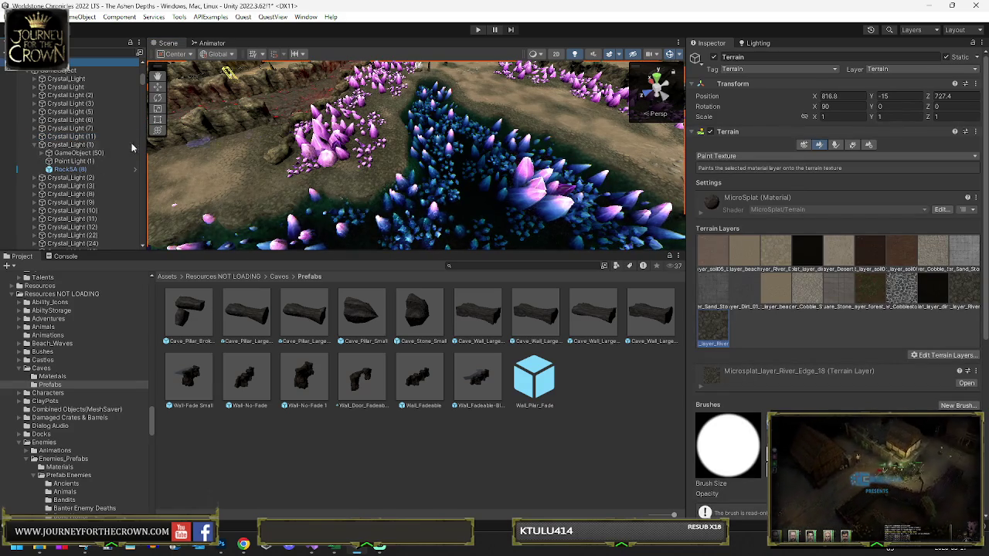
left_click(75, 145)
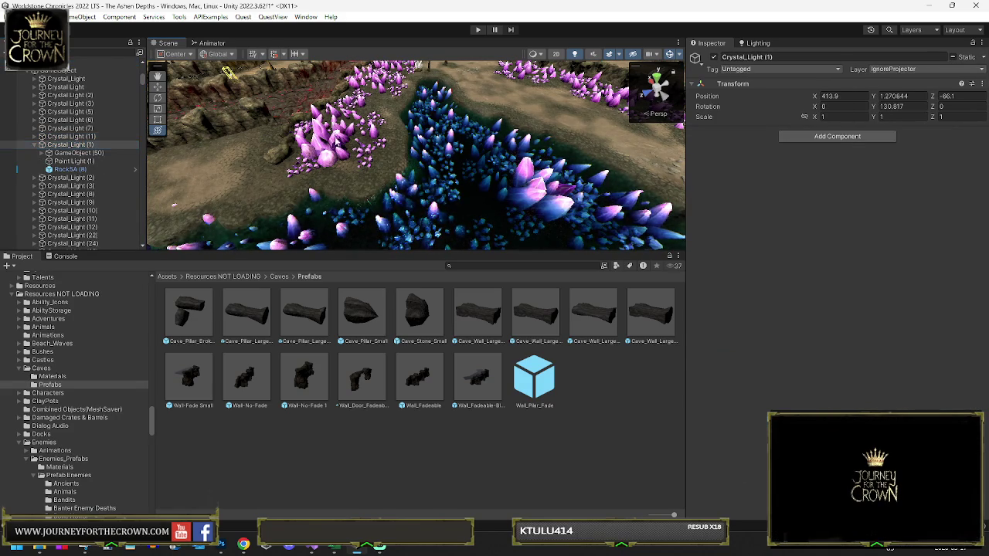
left_click(336, 142)
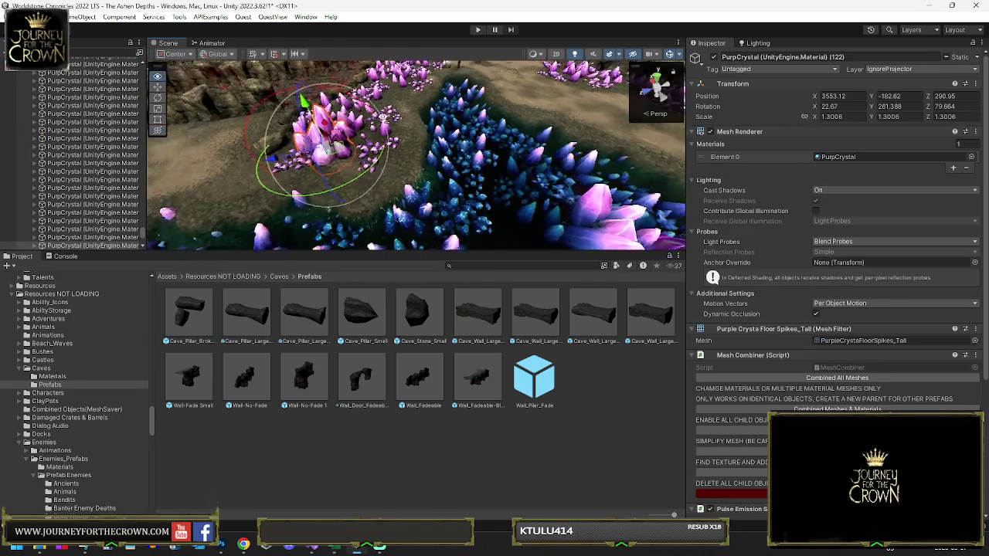
left_click(468, 174)
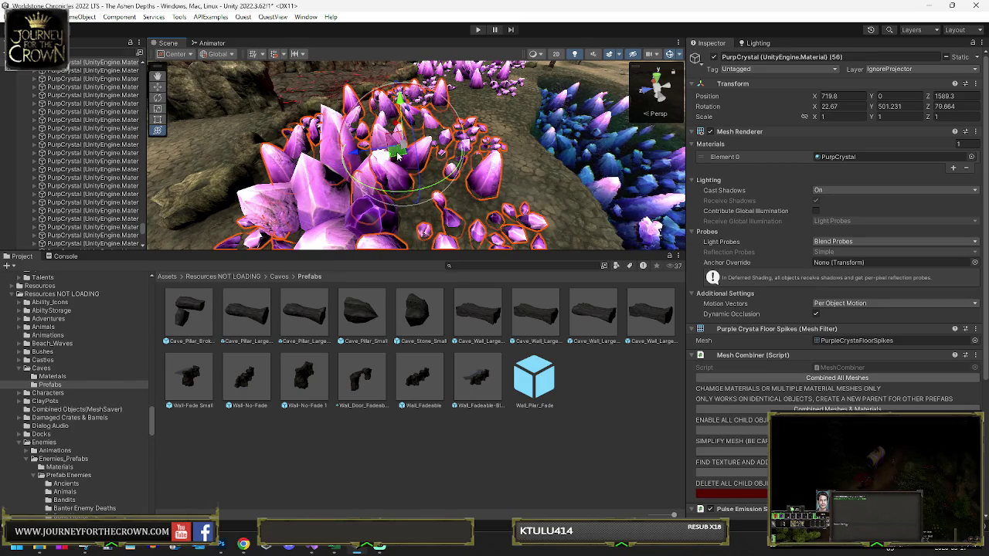
left_click_drag(398, 155, 437, 163)
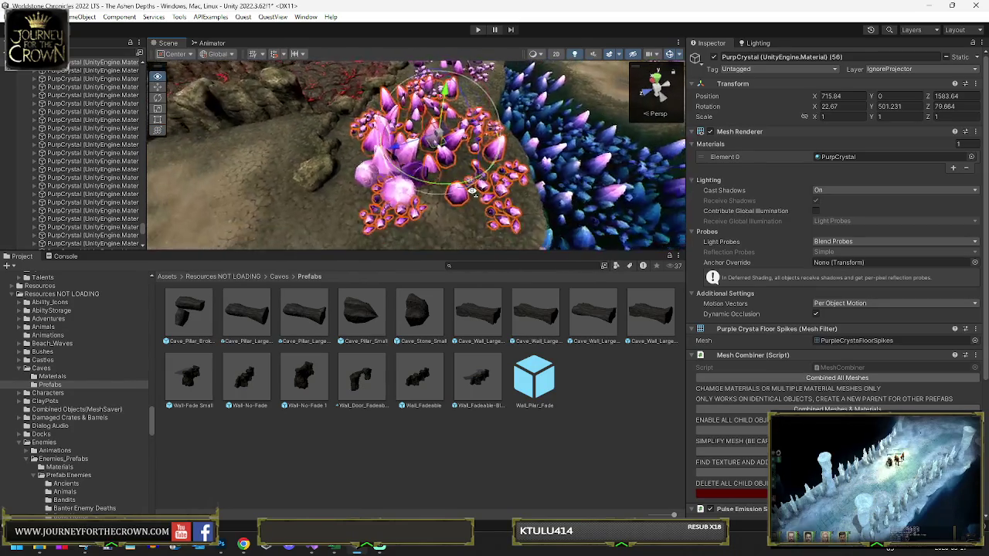
left_click_drag(443, 164, 477, 165)
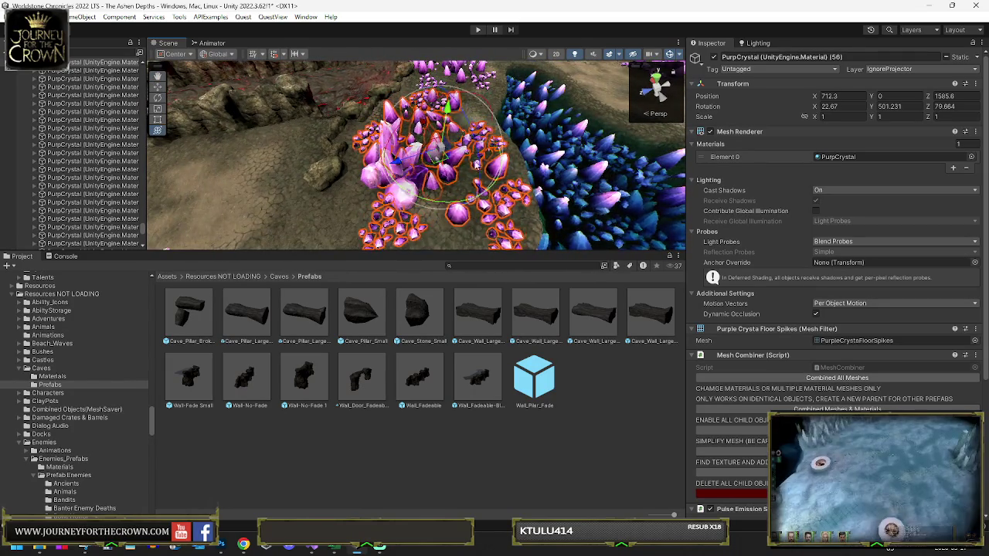
mouse_move(410, 157)
left_mouse_down()
mouse_move(396, 158)
mouse_move(448, 142)
left_mouse_up()
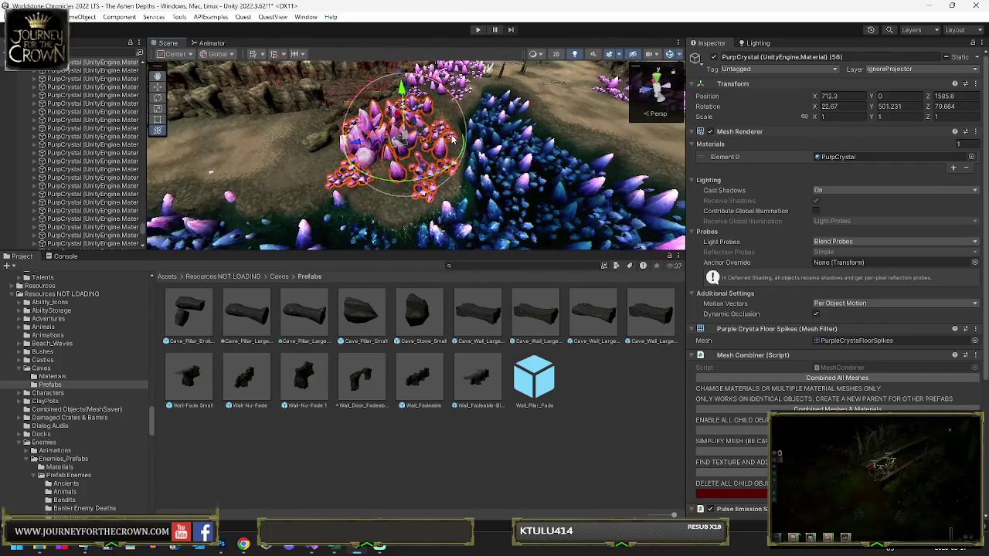
left_click_drag(582, 117, 592, 127)
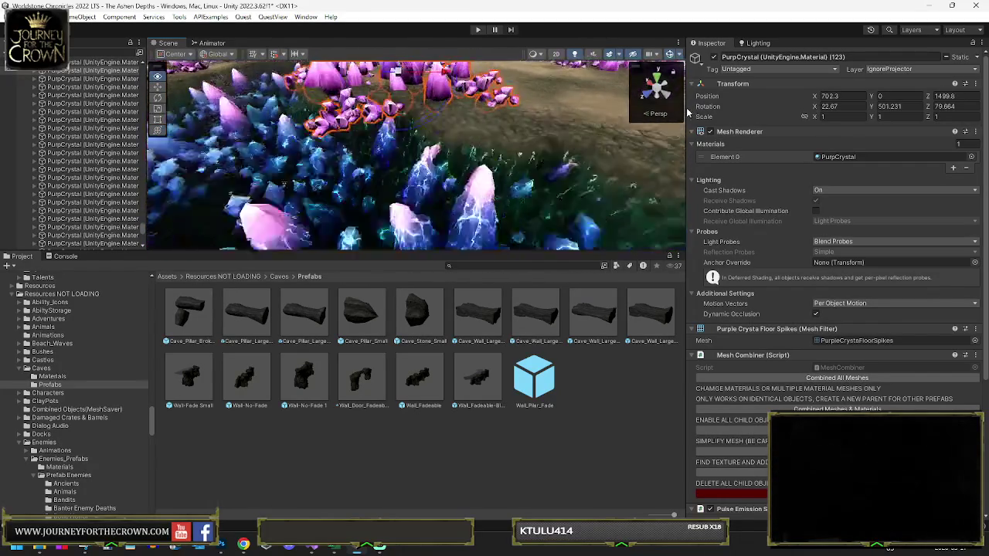
key("f")
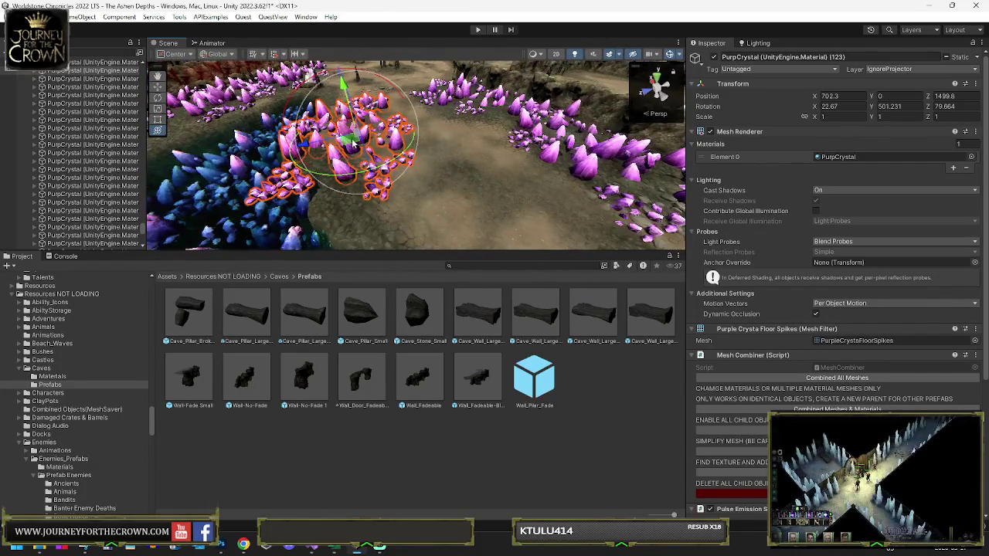
Place the cluster beside the blue crystal bed at X 2717.387, Z -857.4876
left_click_drag(392, 144, 396, 180)
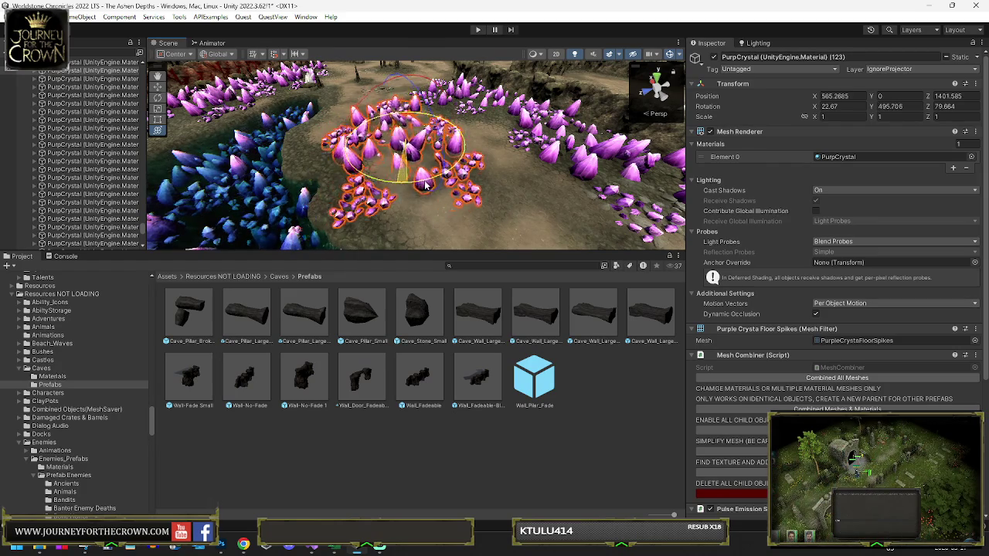
mouse_move(464, 173)
left_mouse_down()
mouse_move(410, 148)
mouse_move(412, 157)
left_mouse_up()
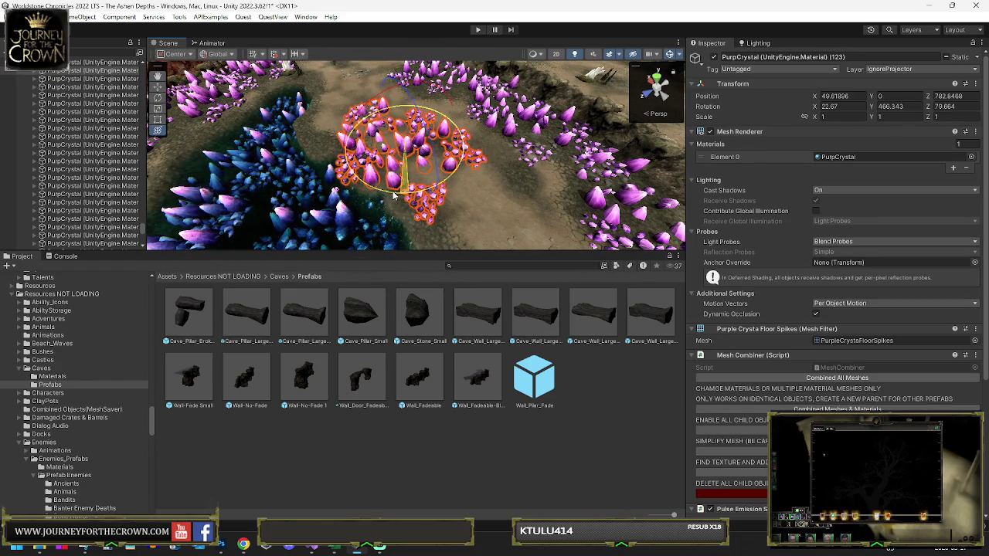
left_click_drag(392, 198, 340, 160)
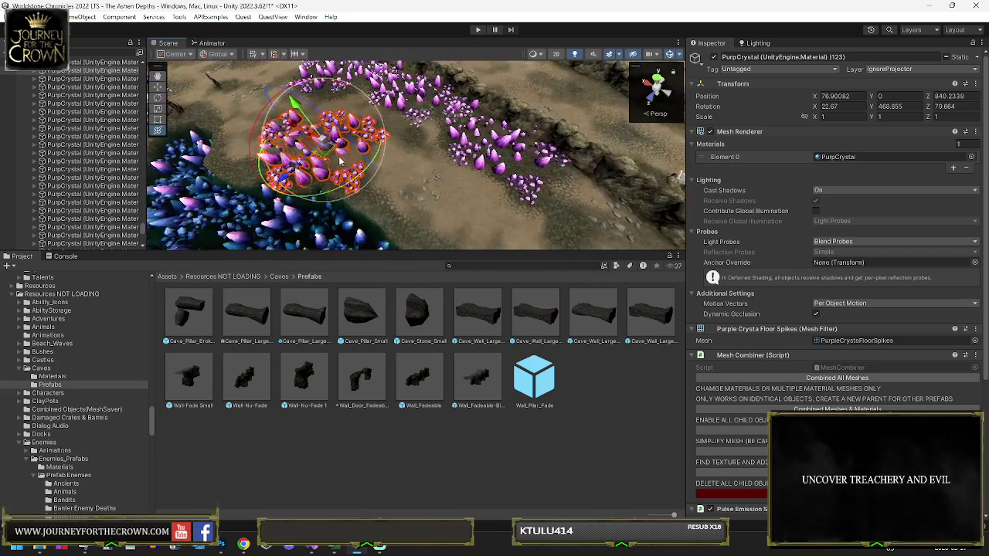
left_click_drag(276, 145, 275, 150)
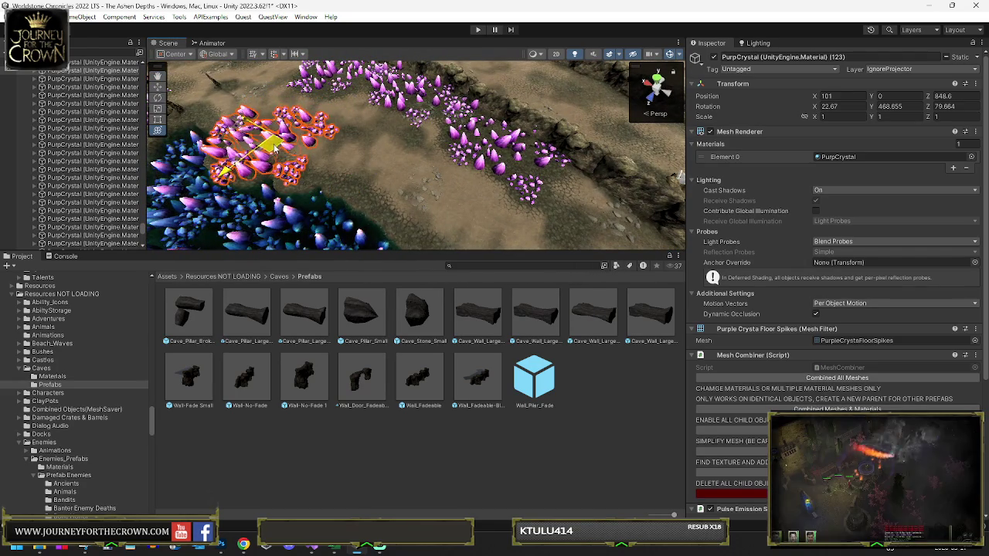
key("f")
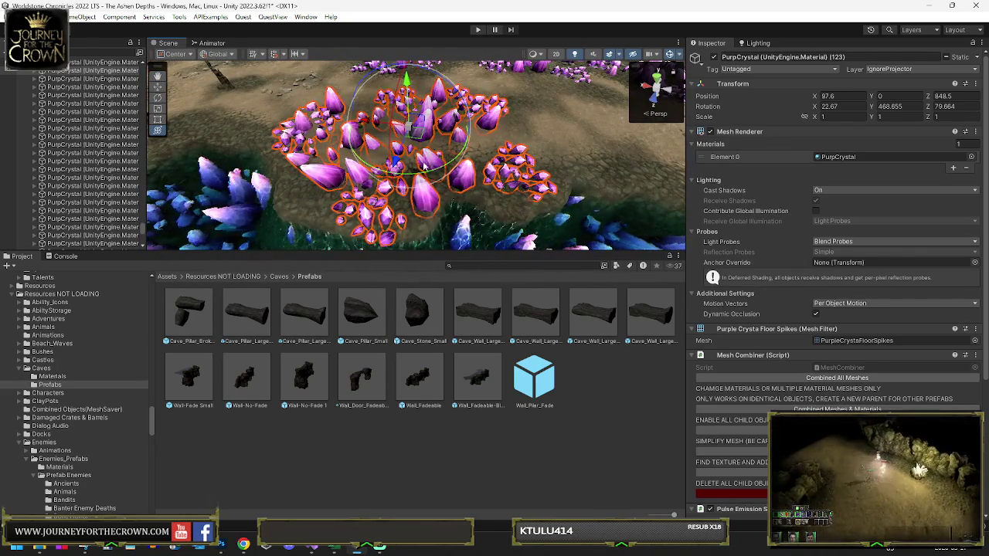
left_click(418, 139)
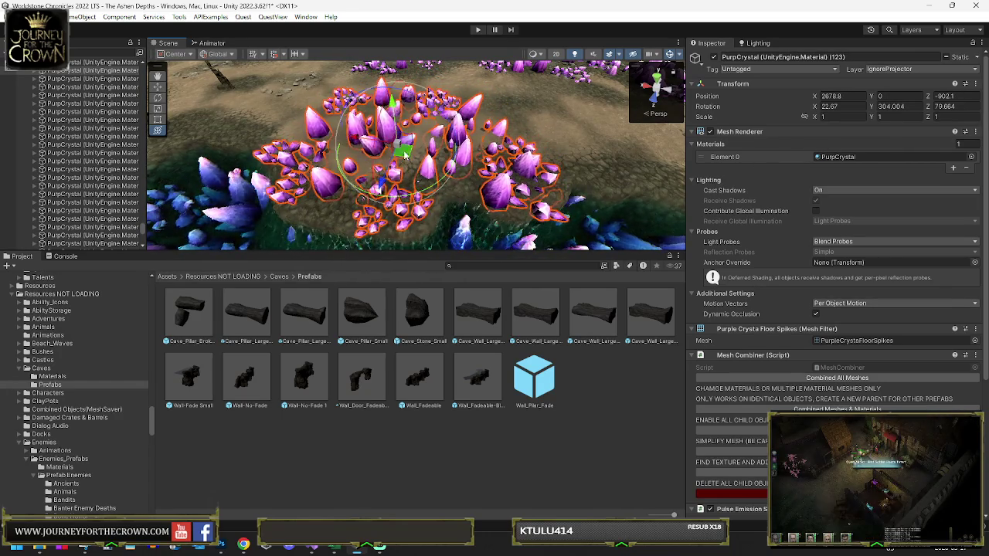
mouse_move(405, 155)
left_mouse_down()
mouse_move(282, 144)
mouse_move(313, 133)
left_mouse_up()
Move another PurpCrystal cluster onto the open dirt floor at X 1039.817, Z -1368.231
left_click(357, 112)
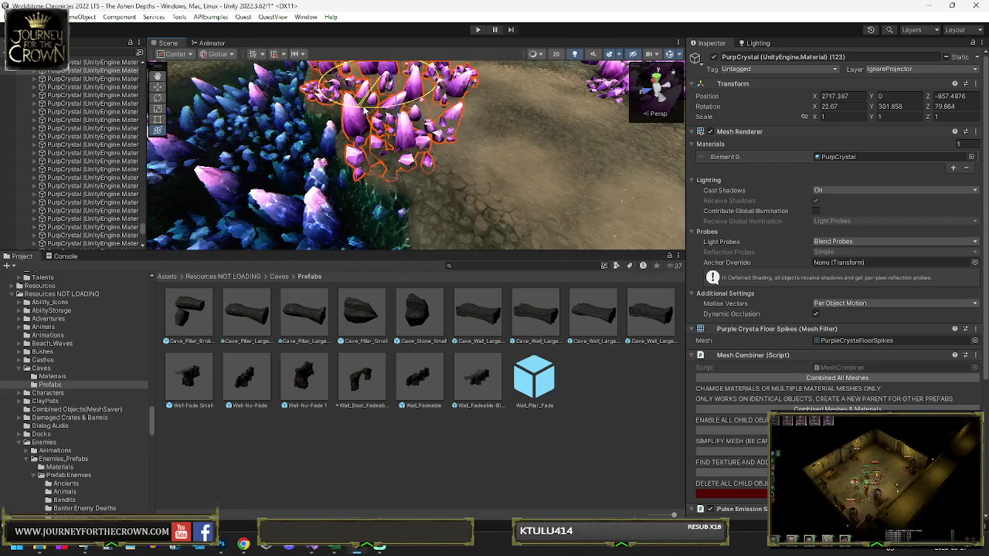
key("f")
mouse_move(613, 116)
left_mouse_down()
mouse_move(613, 151)
mouse_move(368, 101)
mouse_move(603, 168)
left_mouse_up()
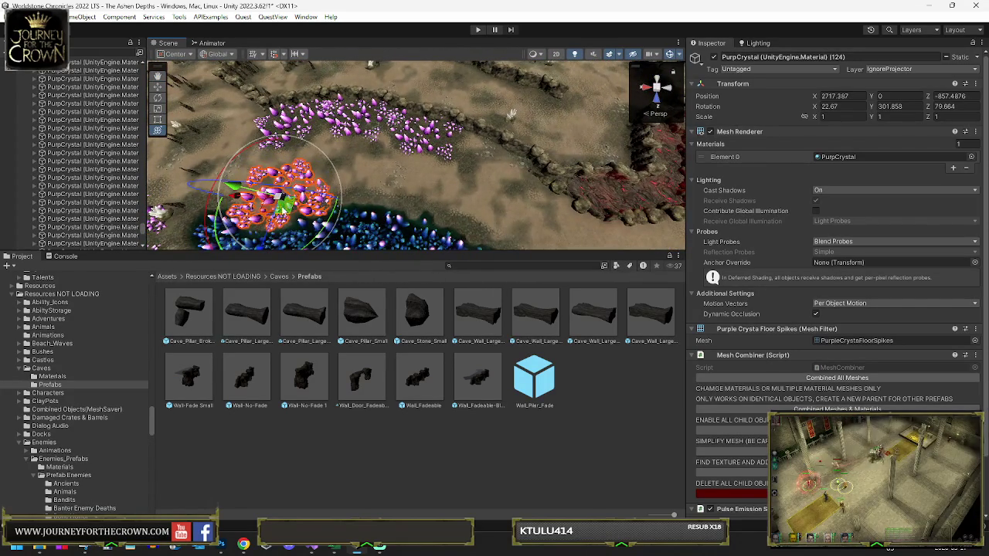
left_click_drag(451, 210, 470, 157)
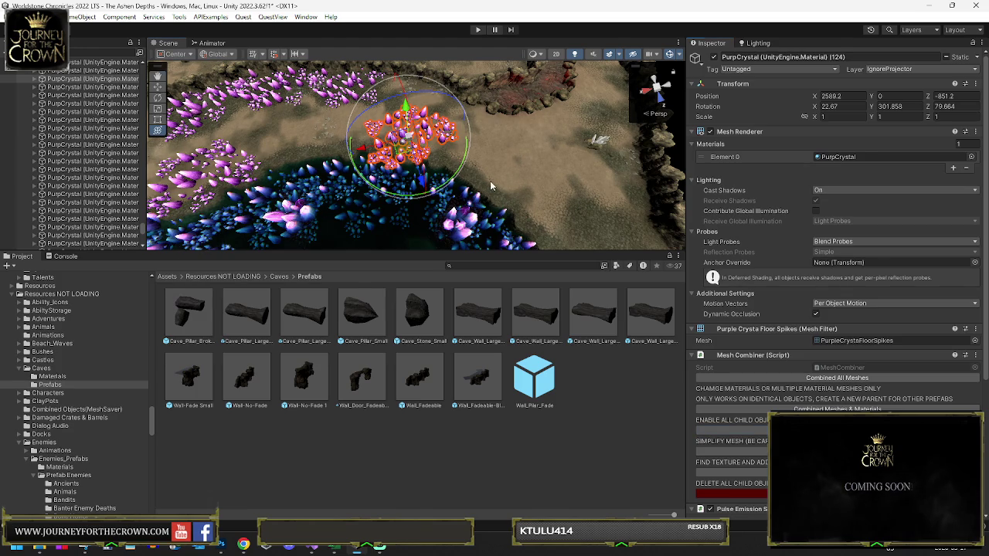
left_click_drag(269, 156, 499, 175)
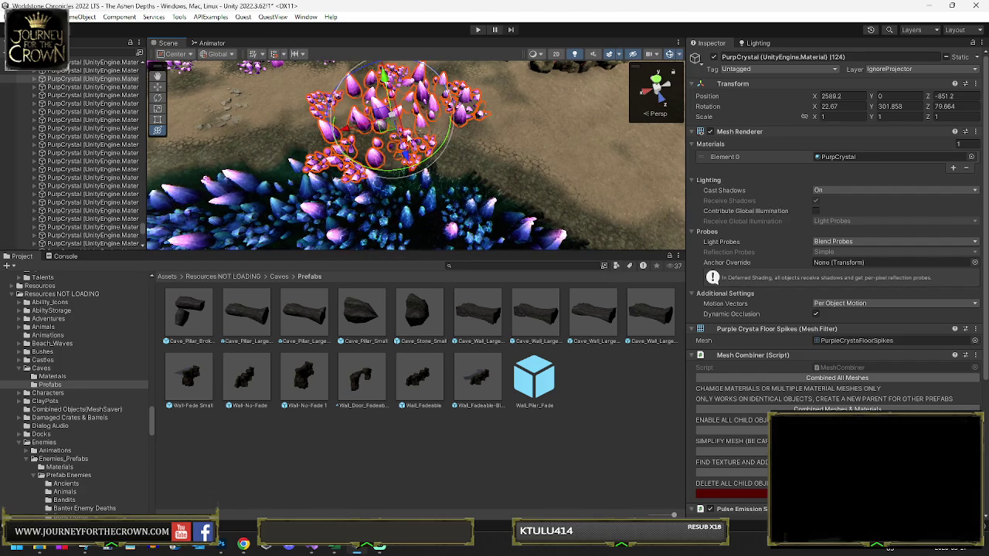
mouse_move(414, 141)
left_mouse_down()
mouse_move(554, 147)
mouse_move(306, 157)
mouse_move(340, 126)
left_mouse_up()
scroll(340, 126, "up", 5)
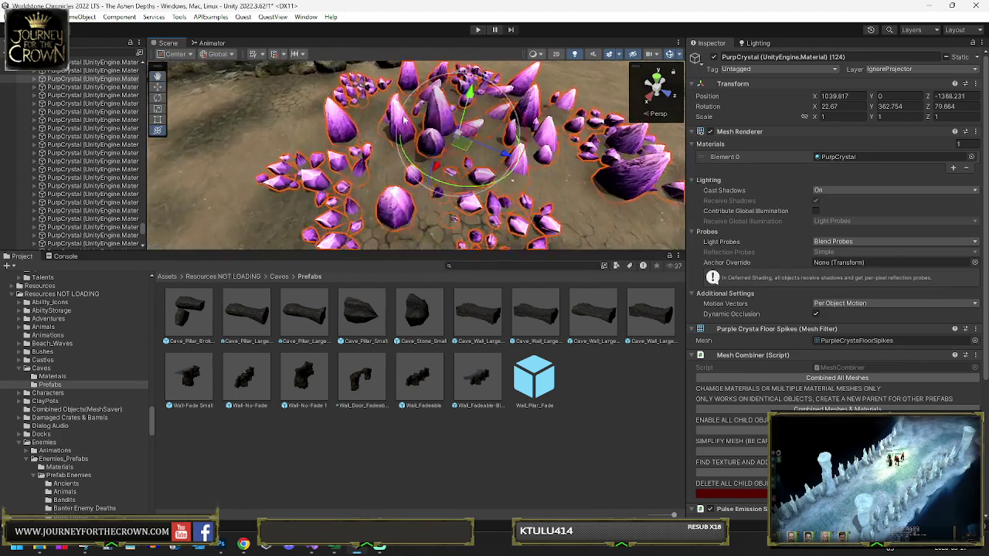
left_click(710, 132)
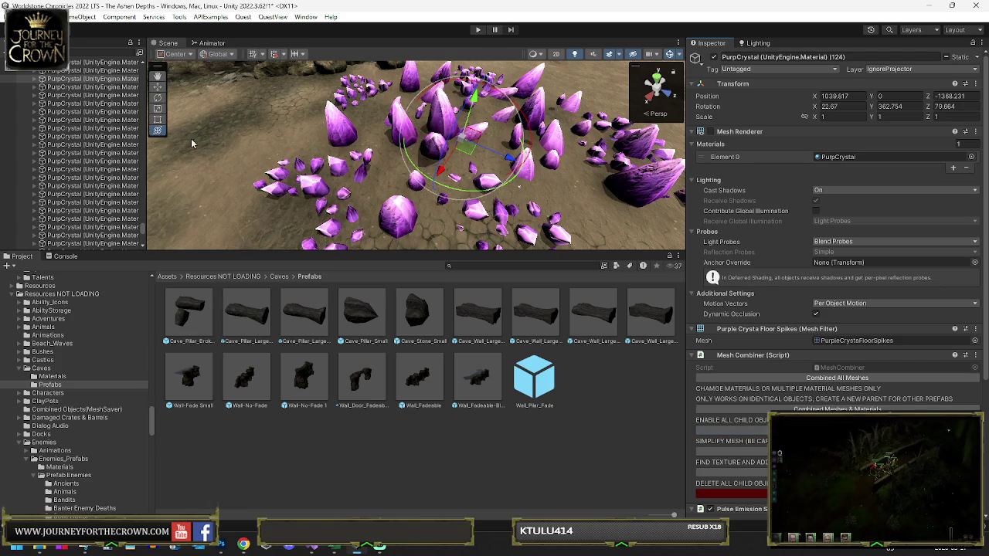
Expand the PurpCrystal group and pick out individual small crystals on the floor
left_click(42, 79)
left_click(77, 88)
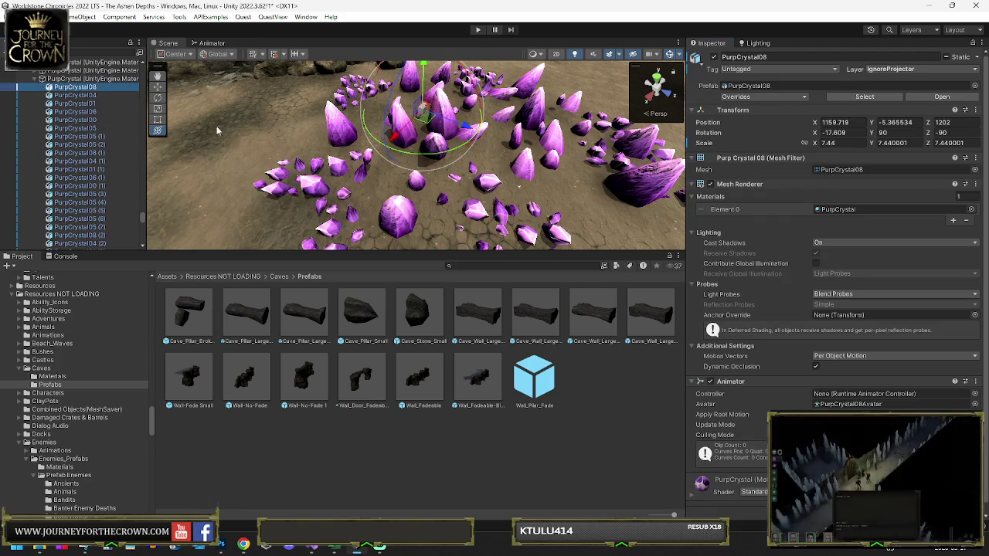
left_click(345, 197)
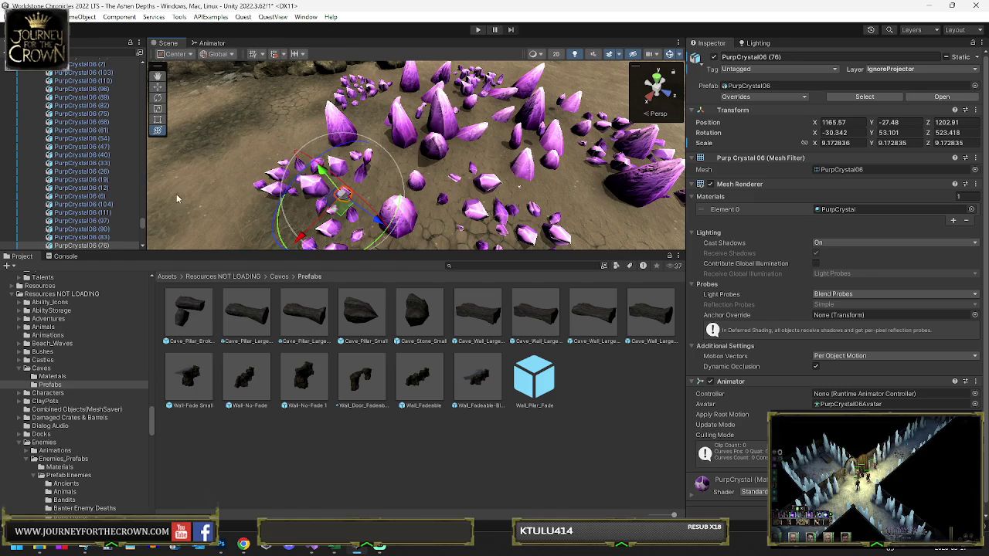
scroll(85, 170, "down", 5)
left_click(102, 210, "shift")
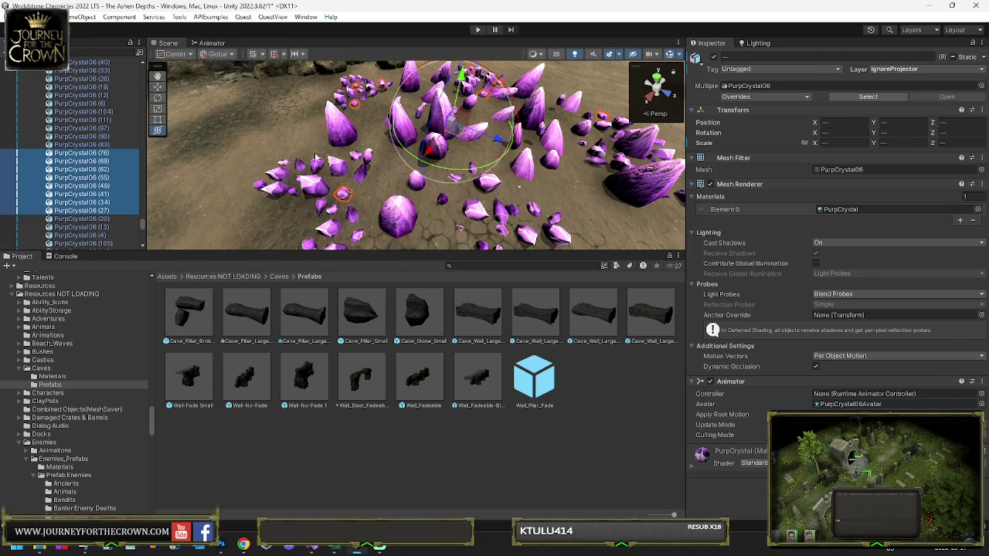
left_click(287, 218)
left_click(348, 200)
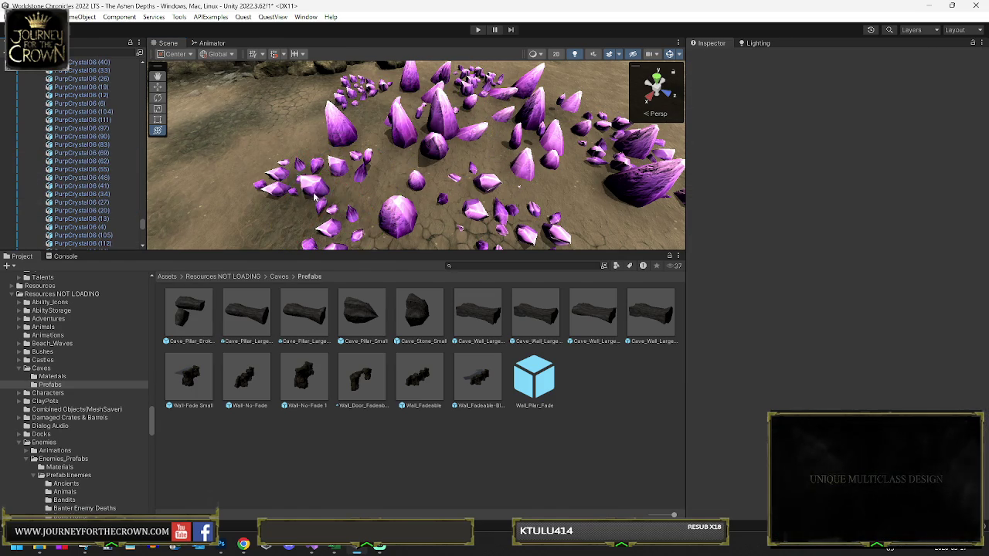
left_click(326, 197)
left_click(322, 206)
left_click(328, 211)
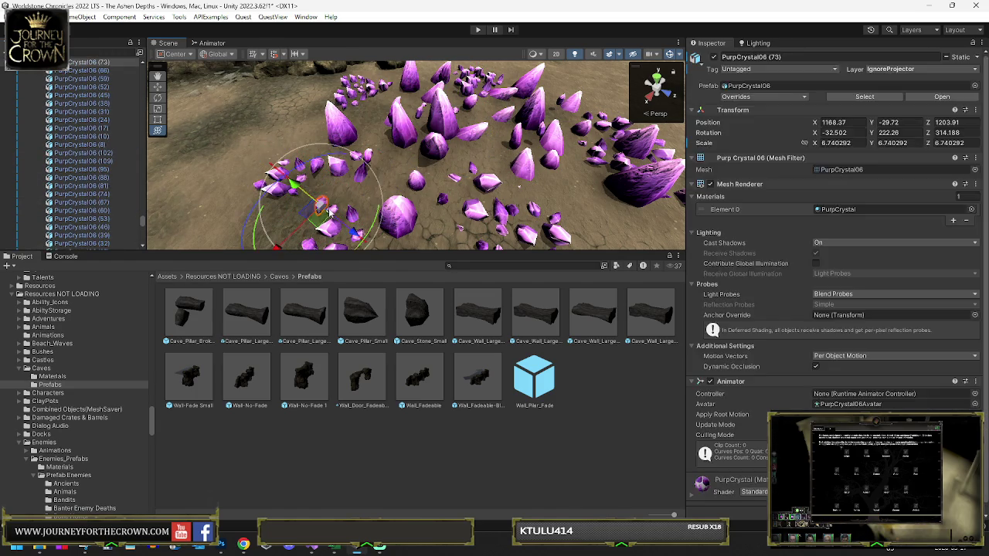
left_click(332, 213)
Delete the first batch of stray small crystals one by one
left_click(333, 212)
key("Delete")
left_click(509, 215)
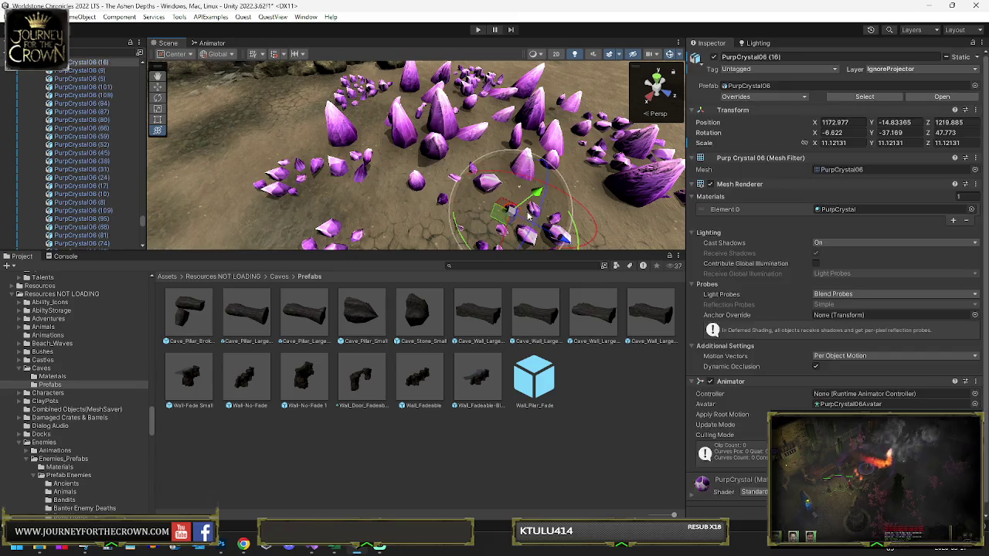
key("Delete")
left_click(539, 216)
key("Delete")
left_click(550, 228)
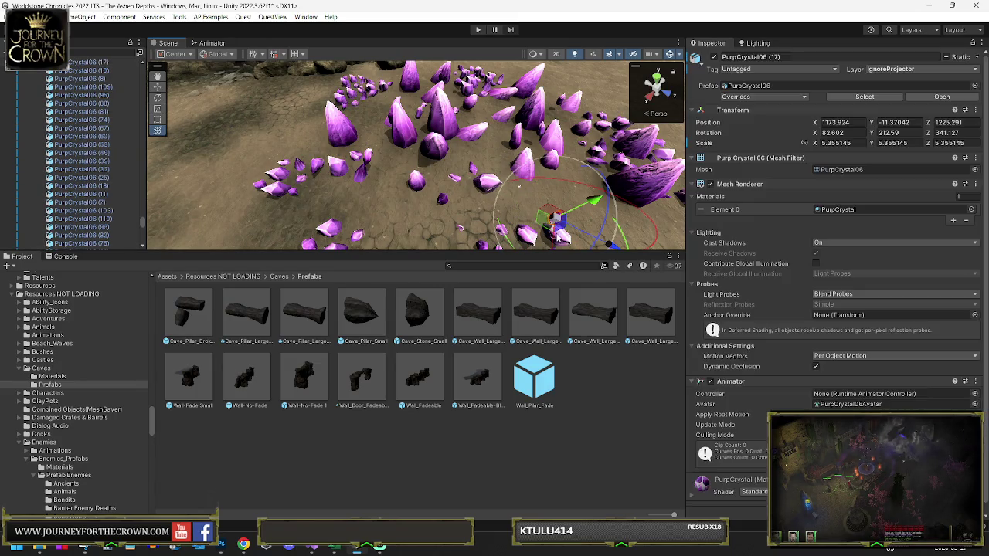
key("Delete")
left_click(546, 239)
key("Delete")
left_click(510, 234)
key("Delete")
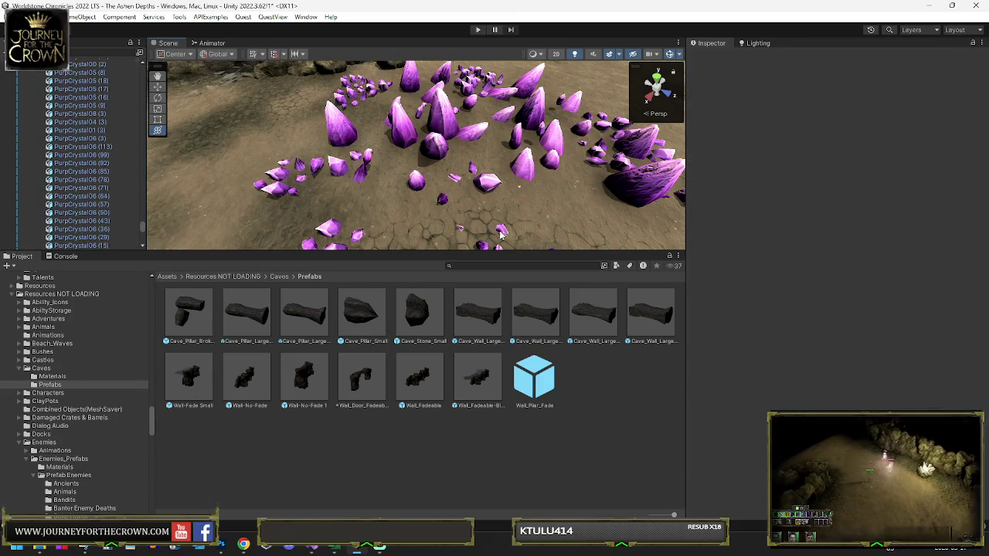
left_click(442, 220)
key("Delete")
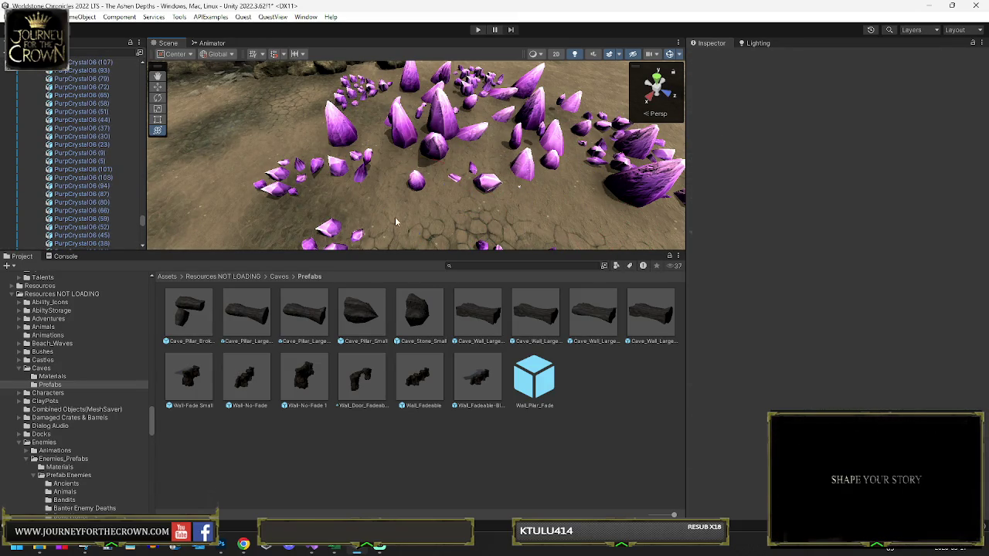
left_click(334, 228)
key("Delete")
Delete the remaining stray small crystals further across the cave floor
left_click_drag(334, 228, 341, 125)
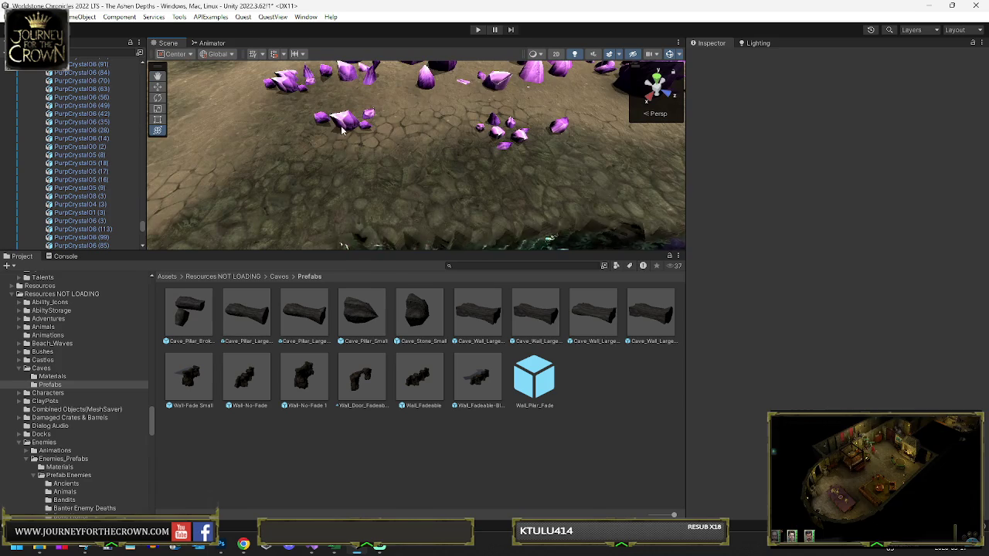
left_click(347, 128)
key("Delete")
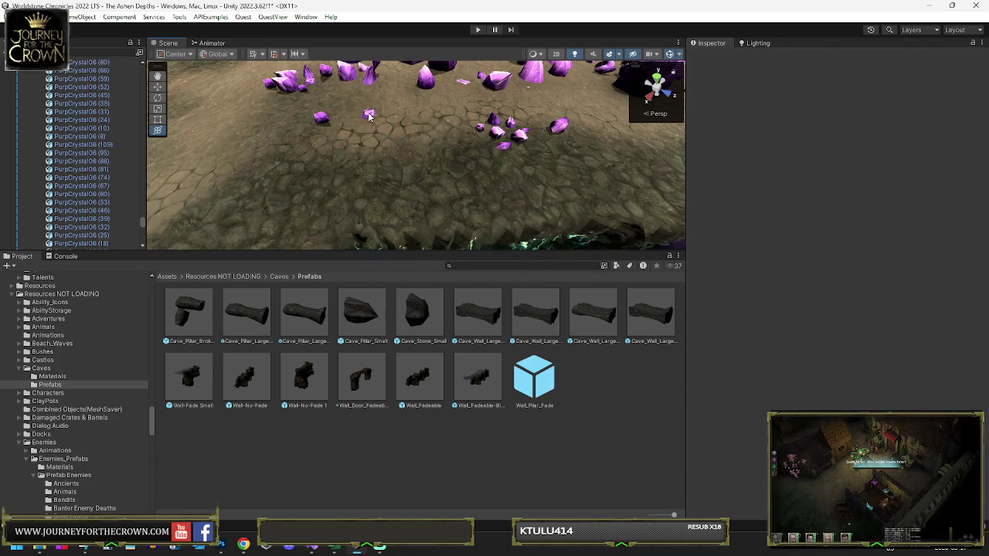
left_click(316, 124)
key("Delete")
left_click(318, 116)
key("Delete")
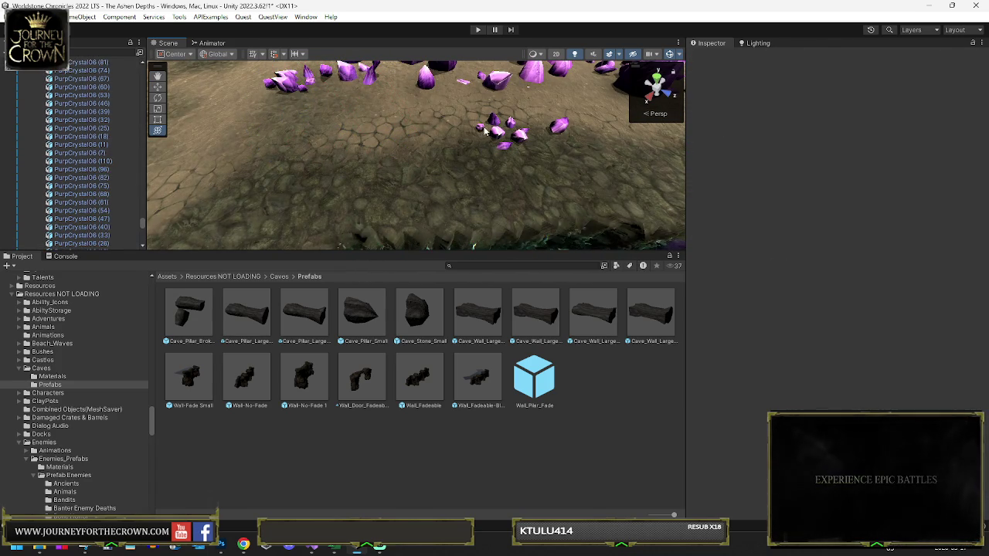
left_click(494, 125)
key("Delete")
left_click(507, 130)
key("Delete")
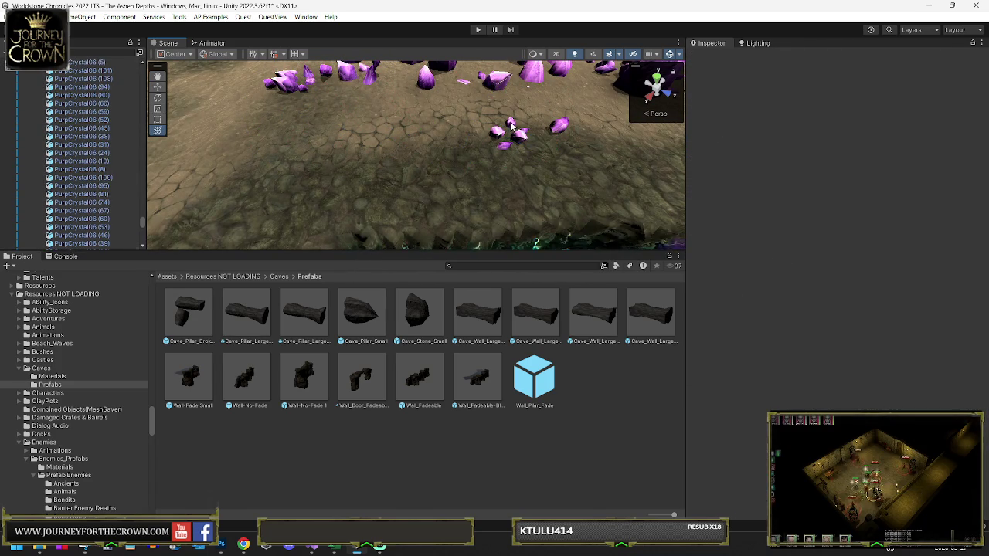
left_click(522, 134)
key("Delete")
left_click(560, 126)
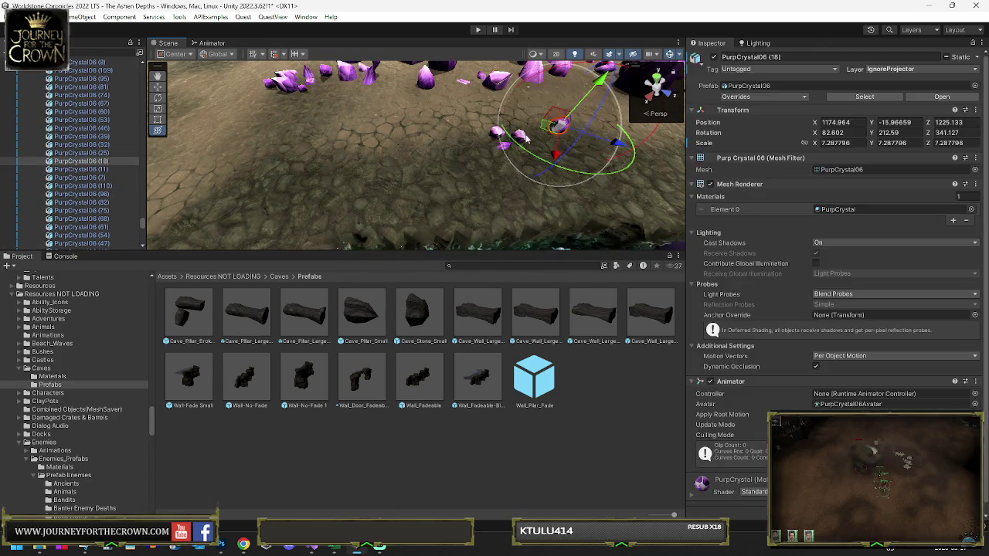
key("Delete")
left_click(520, 136)
key("Delete")
left_click(505, 144)
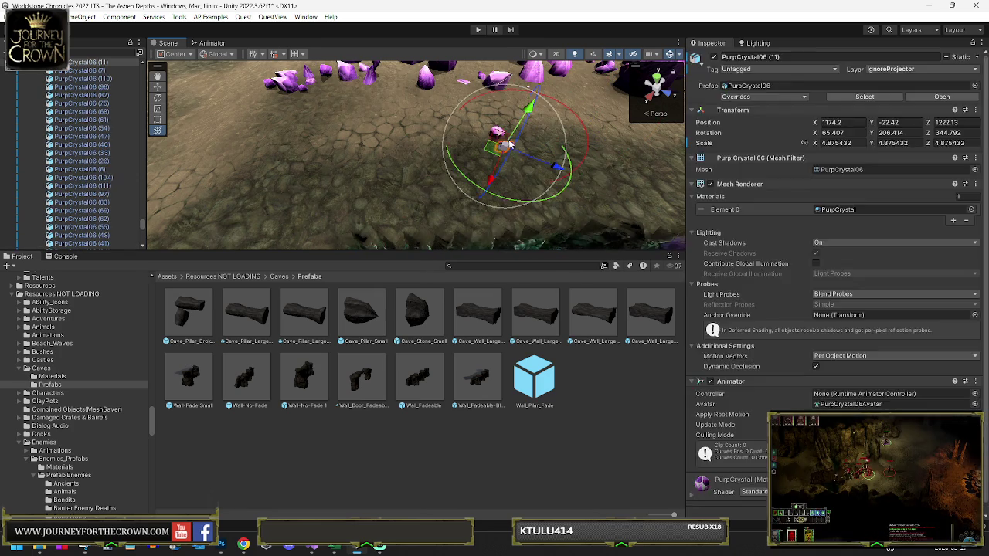
key("Delete")
left_click(499, 133)
key("Delete")
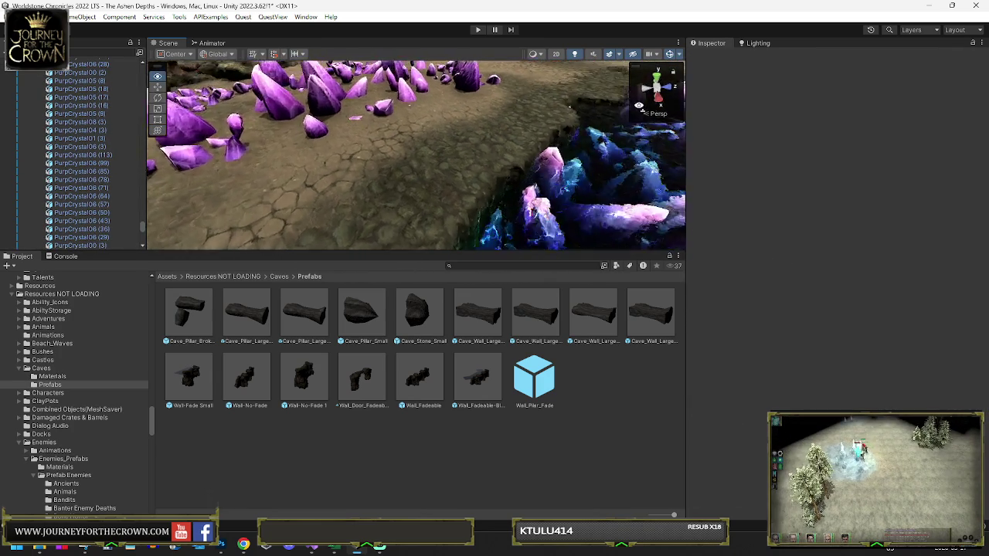
Select and frame the PurpCrystal05 (17) cluster beside the blue crystal bed
mouse_move(399, 211)
left_mouse_down()
mouse_move(304, 105)
mouse_move(434, 168)
left_mouse_up()
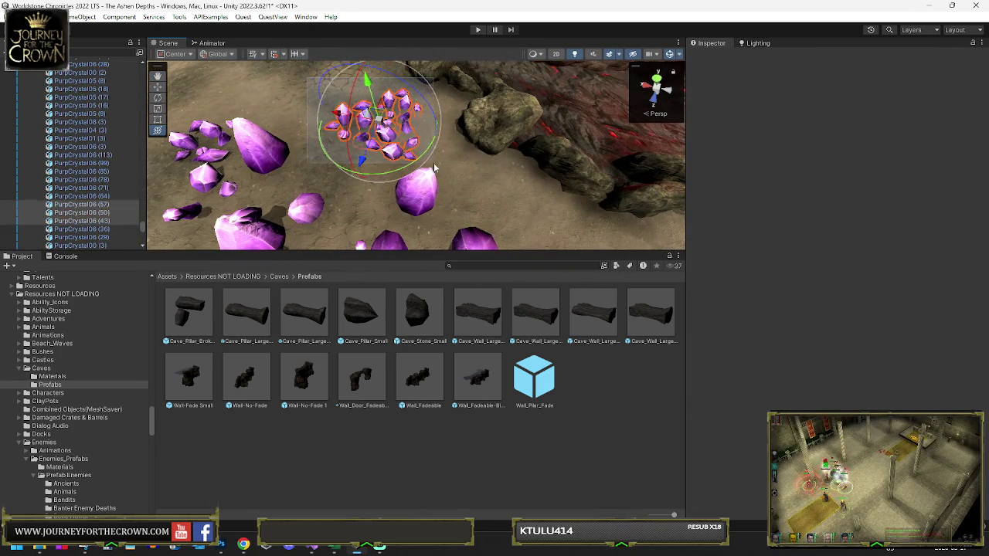
key("f")
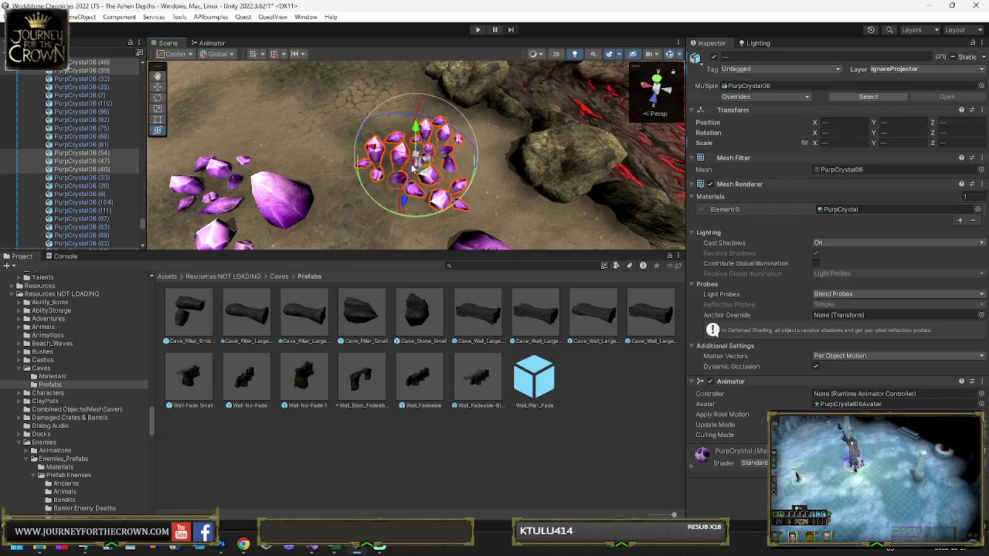
mouse_move(415, 190)
left_mouse_down()
mouse_move(484, 185)
mouse_move(503, 134)
mouse_move(458, 183)
left_mouse_up()
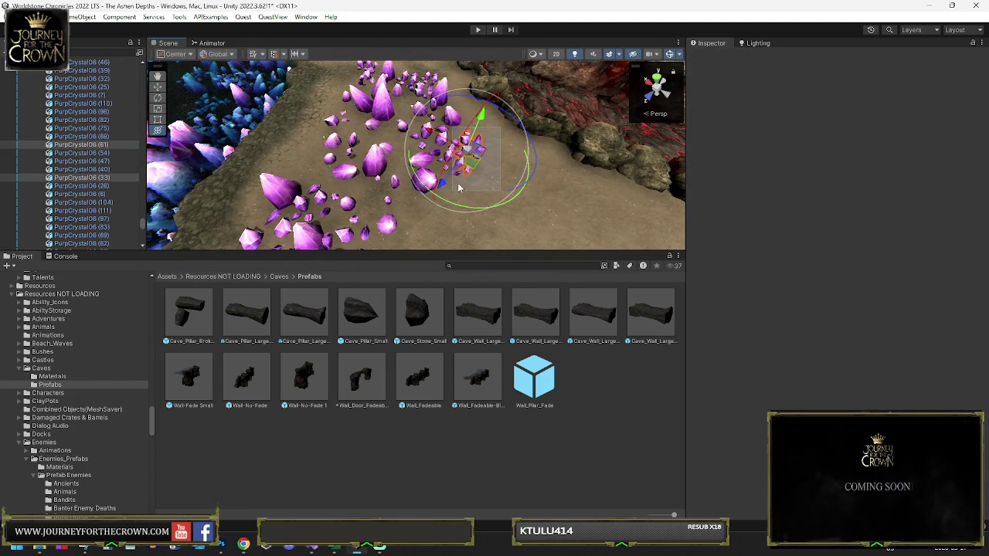
left_click(457, 181)
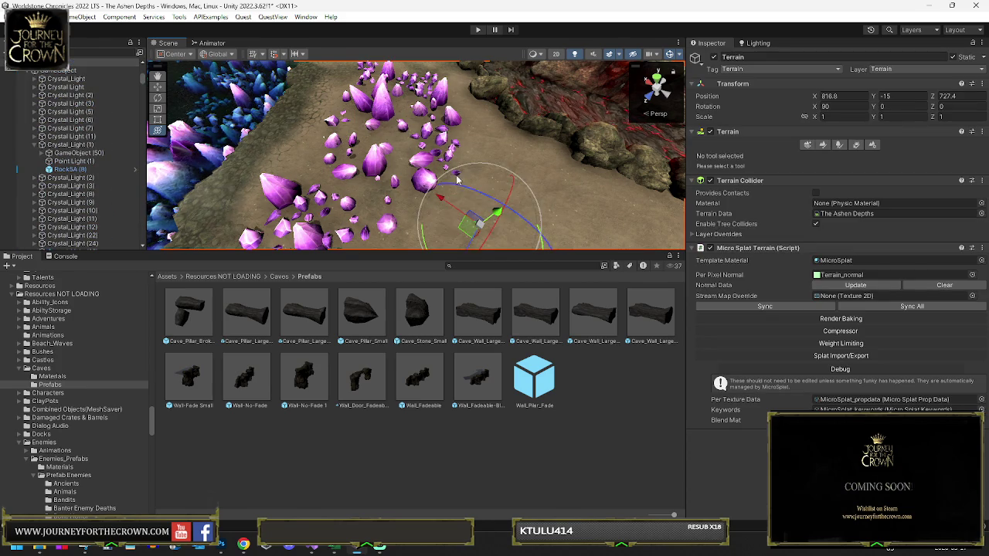
scroll(470, 162, "up", 10)
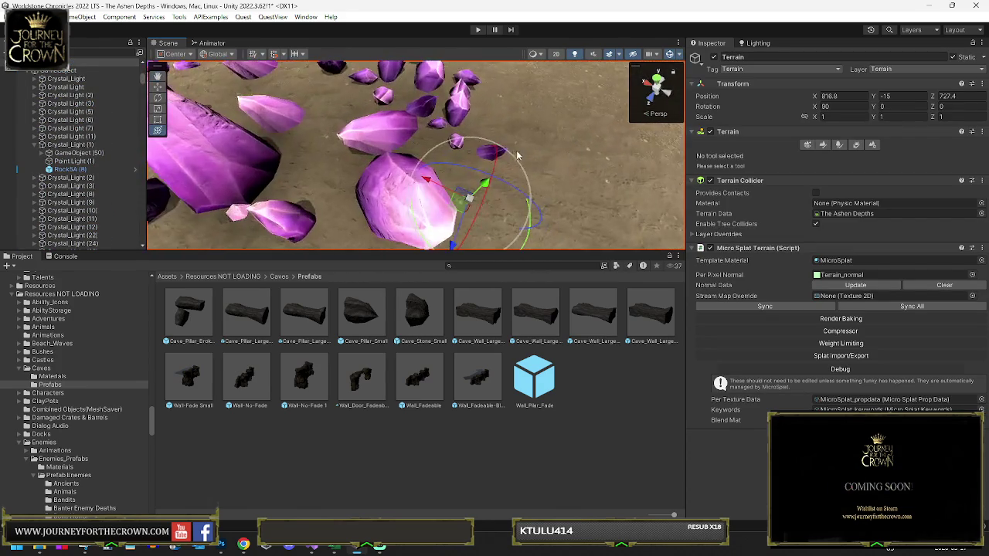
left_click_drag(528, 157, 495, 147)
left_click(510, 154)
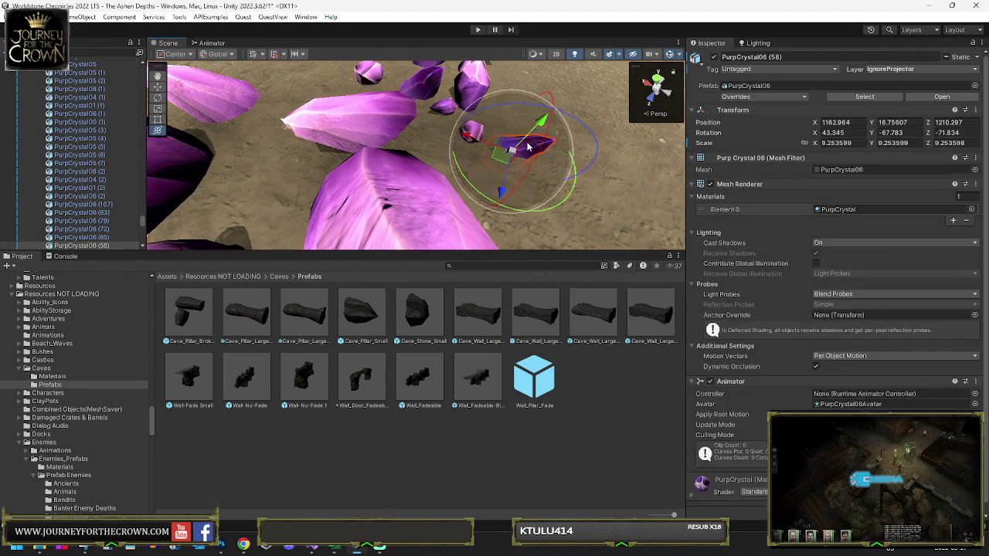
left_click(446, 138)
scroll(446, 137, "down", 10)
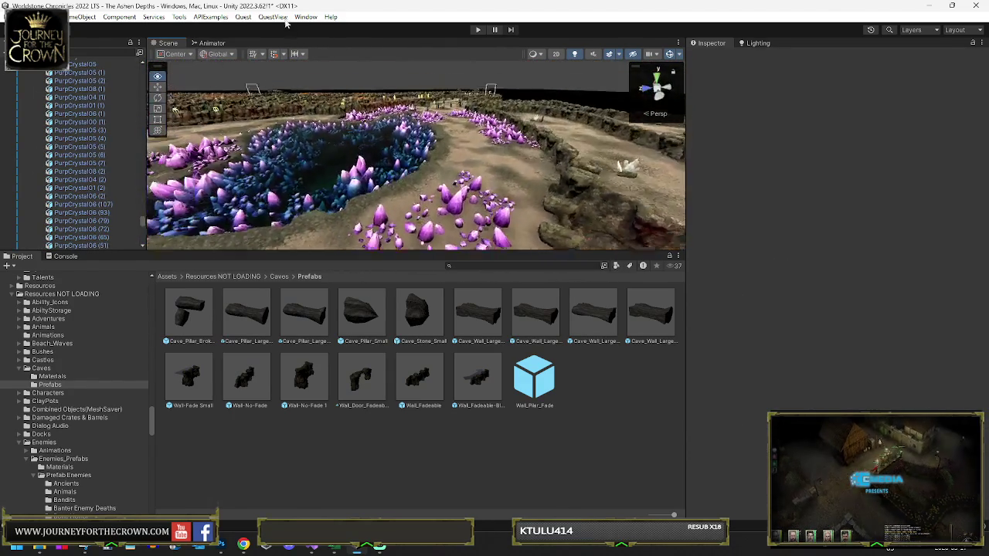
scroll(420, 165, "up", 5)
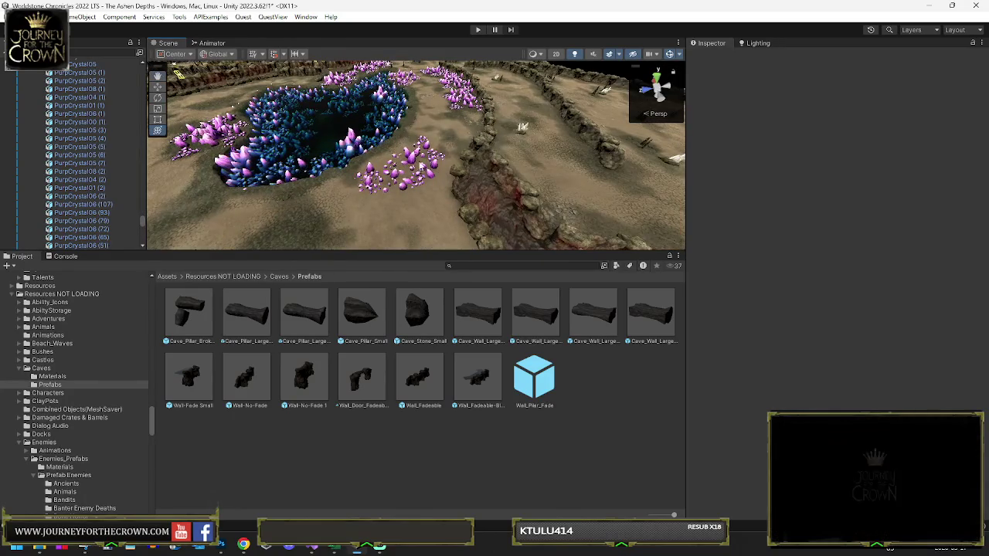
left_click(413, 161)
key("f")
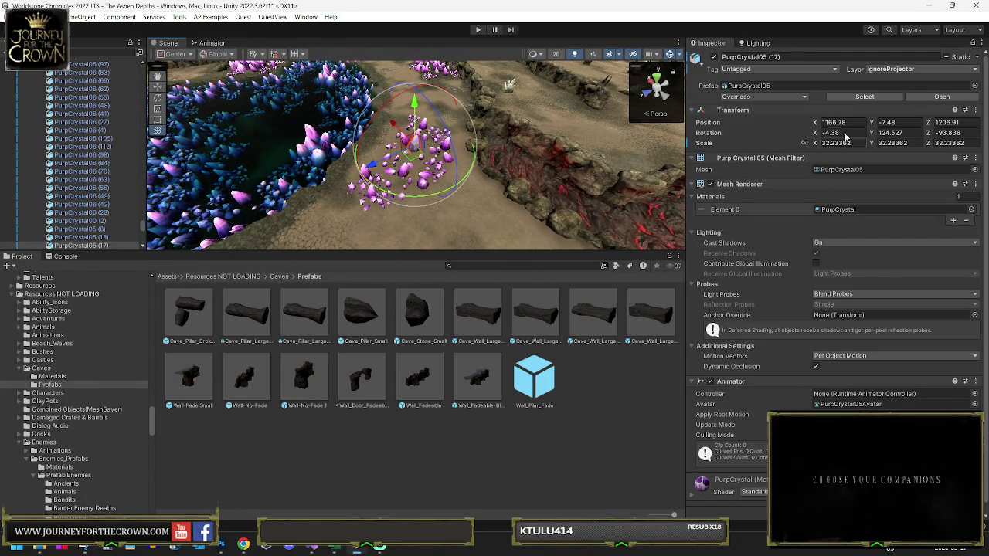
scroll(87, 205, "up", 3)
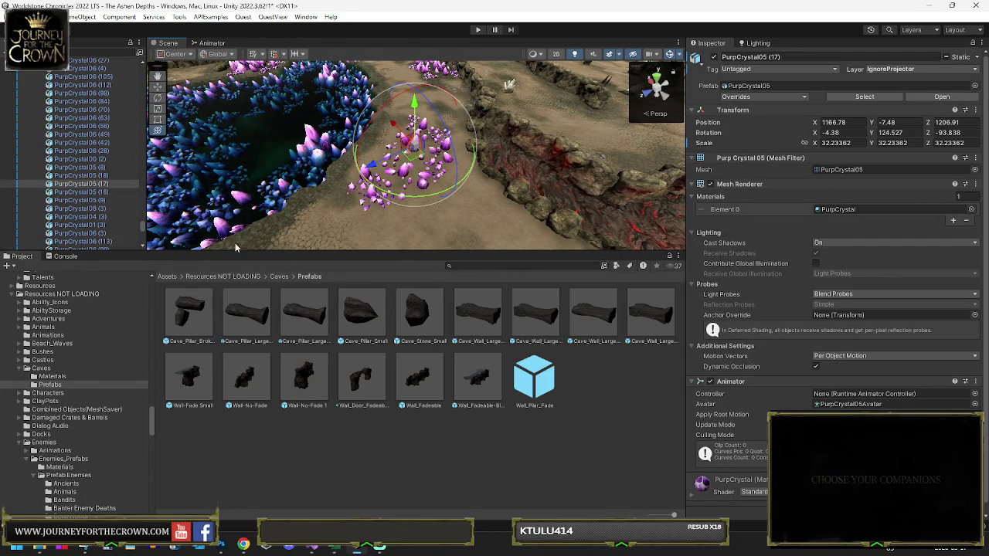
Enable the PurpCrystal05 (17) Mesh Renderer and shift one crystal up and left
left_click(81, 161)
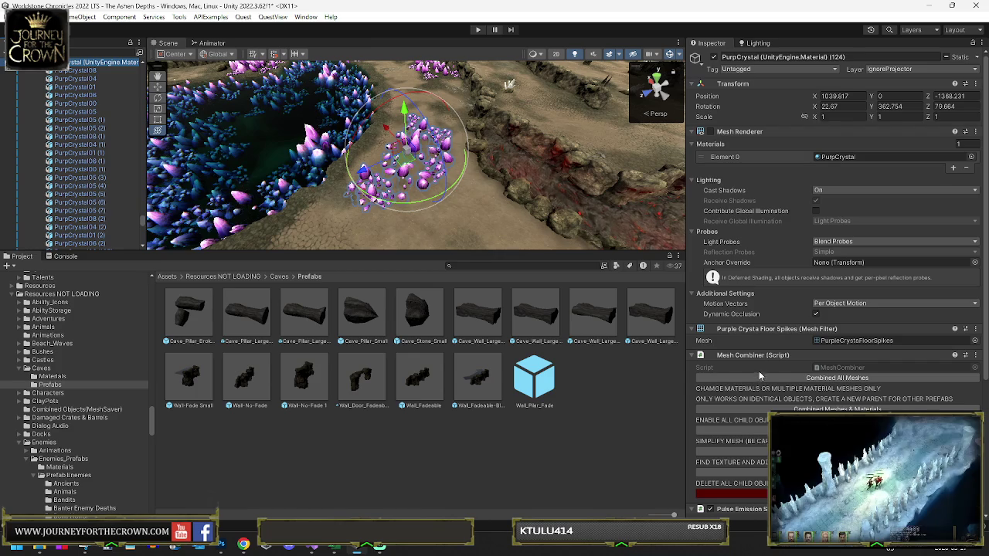
left_click(710, 132)
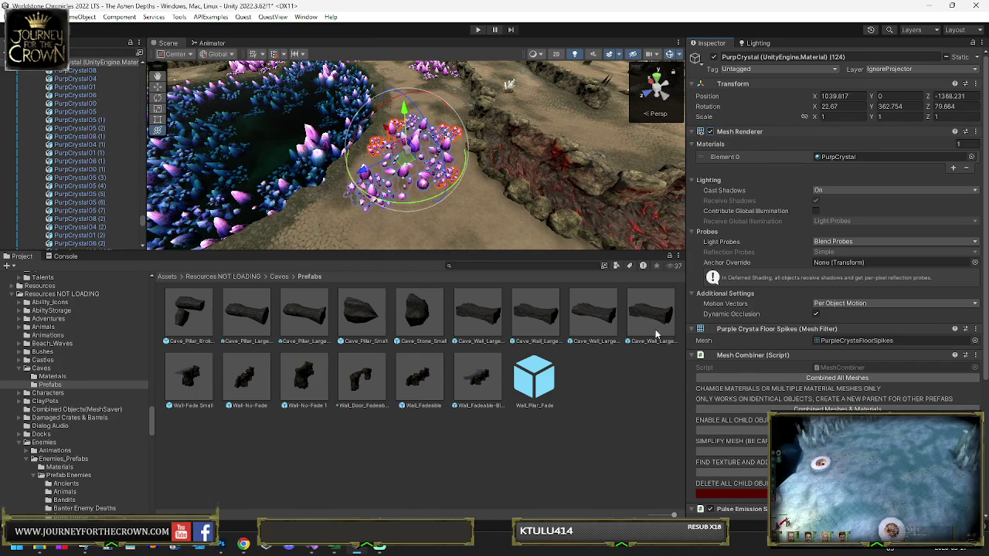
scroll(502, 207, "up", 10)
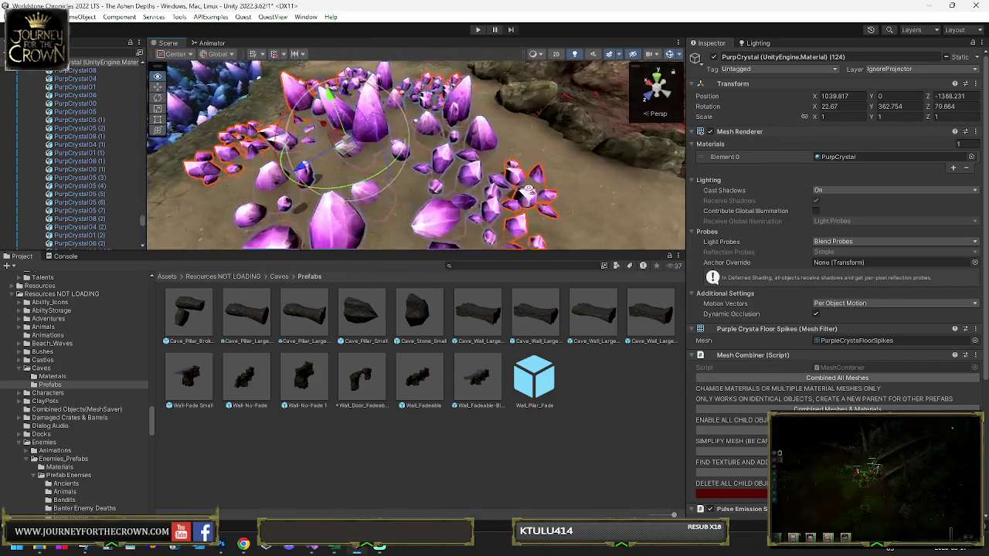
left_click(426, 153)
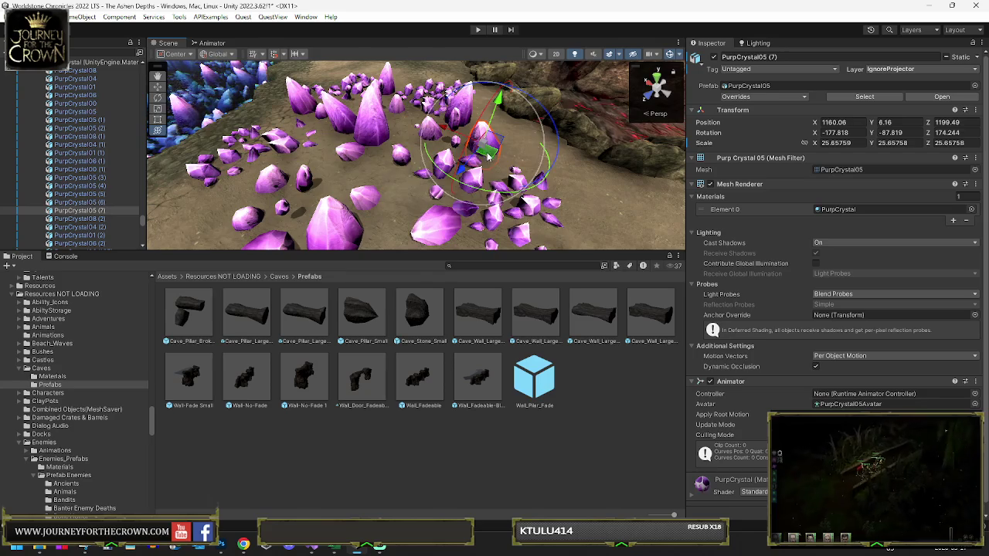
left_click_drag(427, 153, 398, 139)
key("e")
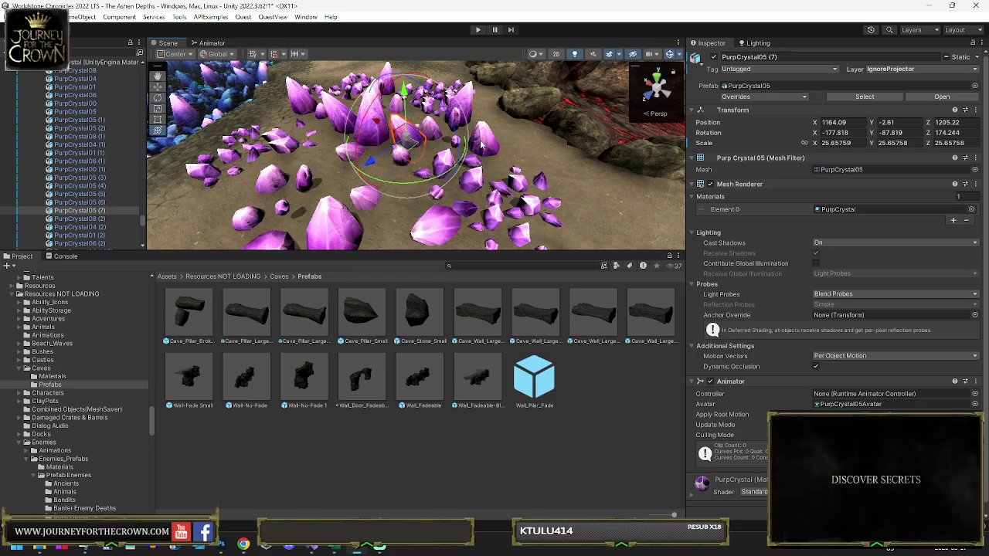
Set the pivot to Local and move a small crystal group to the left
left_click(488, 145)
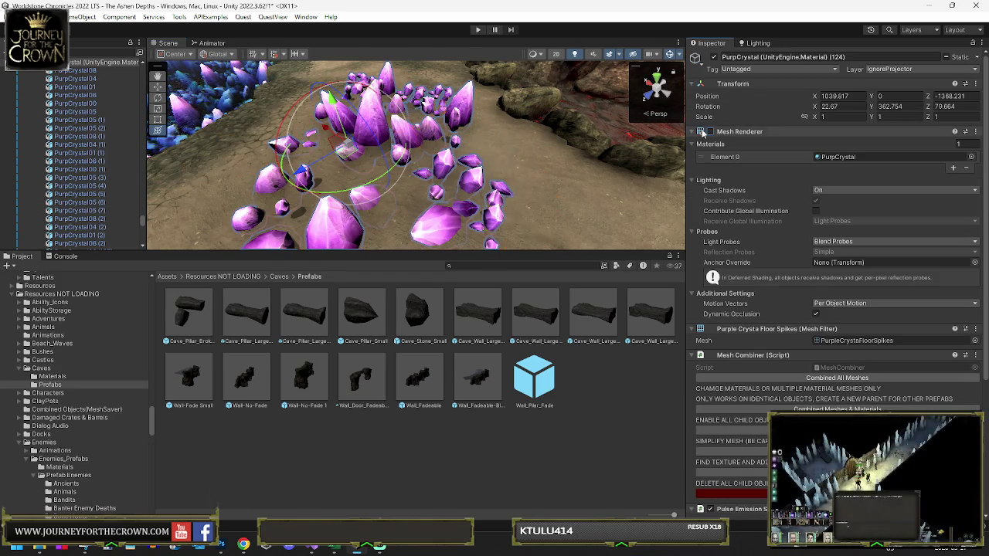
left_click_drag(462, 147, 518, 227)
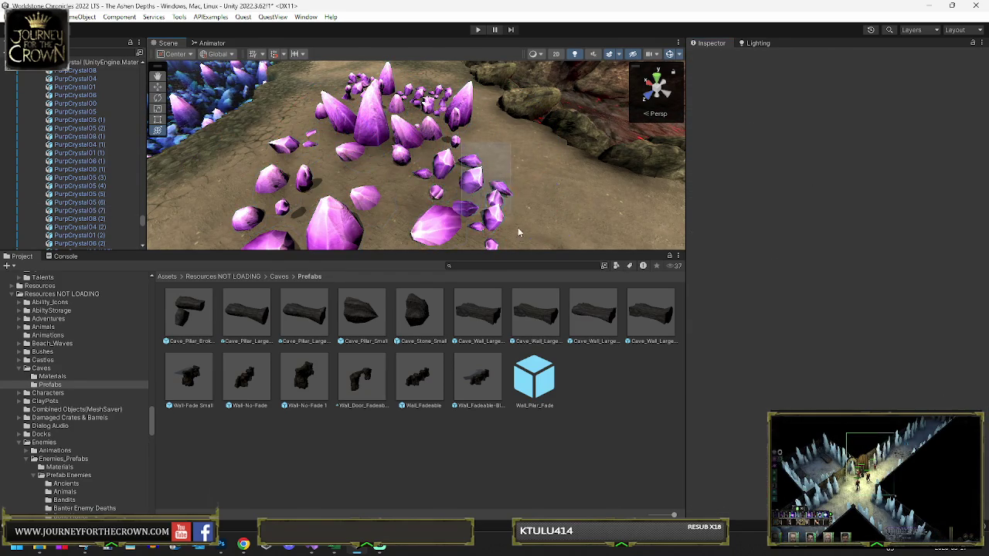
left_click(518, 227)
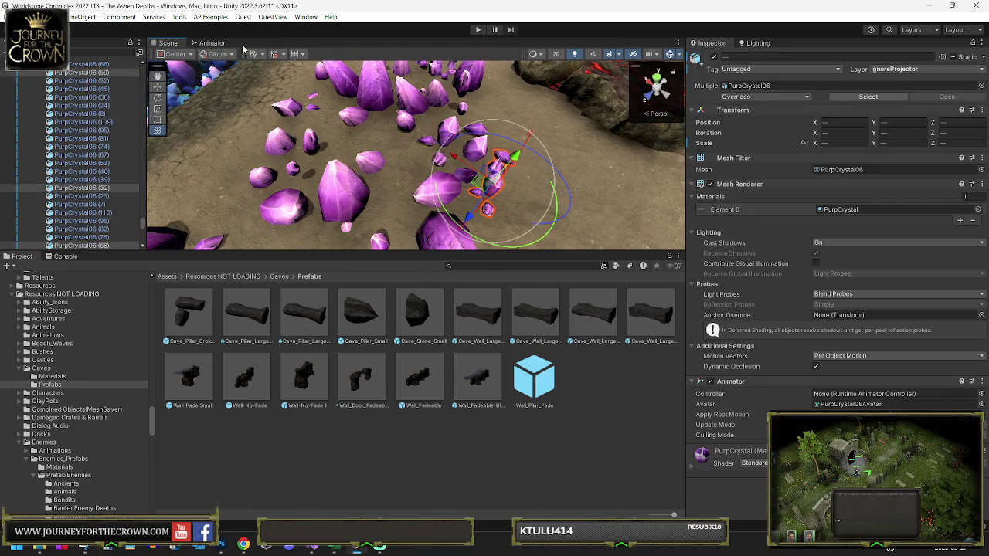
left_click(223, 78)
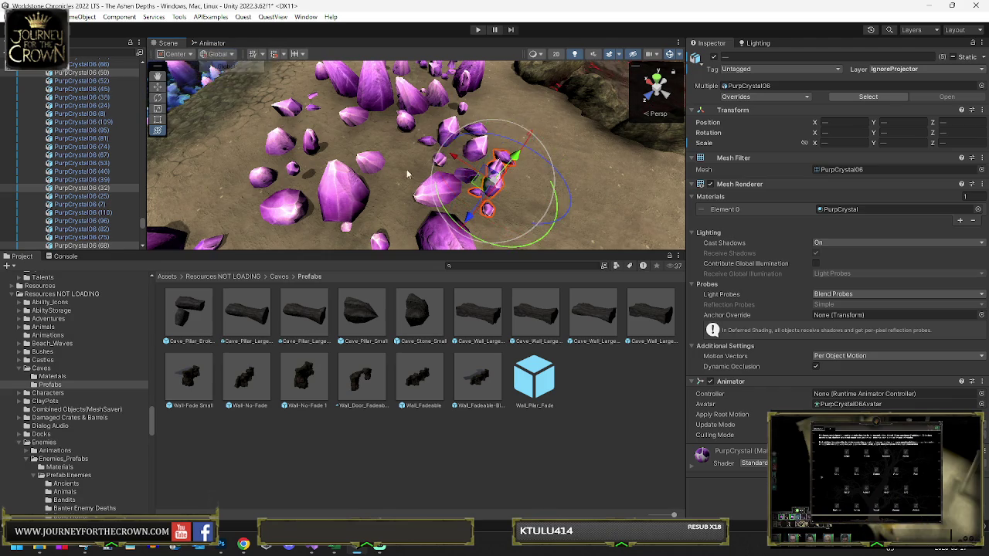
mouse_move(514, 181)
left_mouse_down()
mouse_move(464, 197)
mouse_move(444, 178)
mouse_move(454, 170)
left_mouse_up()
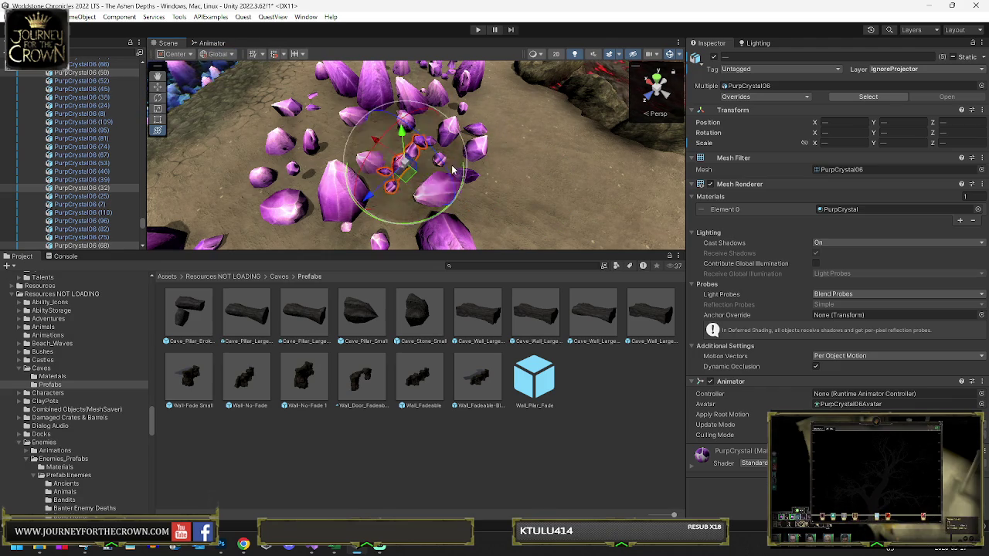
Lower PurpCrystal06 (65) to X 1184.51, Y 8.46, Z 1209.89 within the cluster
left_click(469, 171)
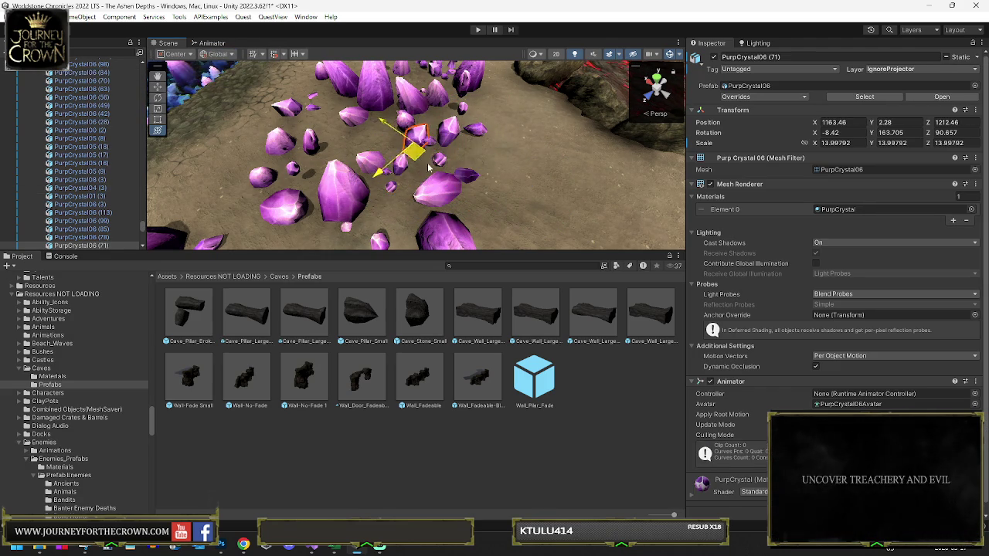
left_click(453, 243)
mouse_move(454, 243)
left_mouse_down()
mouse_move(443, 198)
mouse_move(512, 74)
mouse_move(515, 103)
mouse_move(495, 131)
left_mouse_up()
left_click(471, 179)
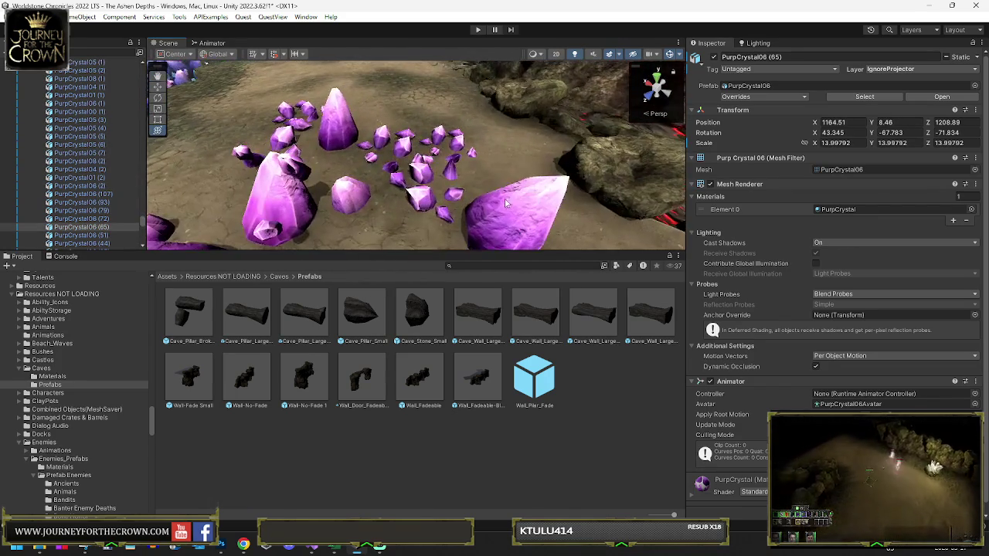
left_click(450, 177)
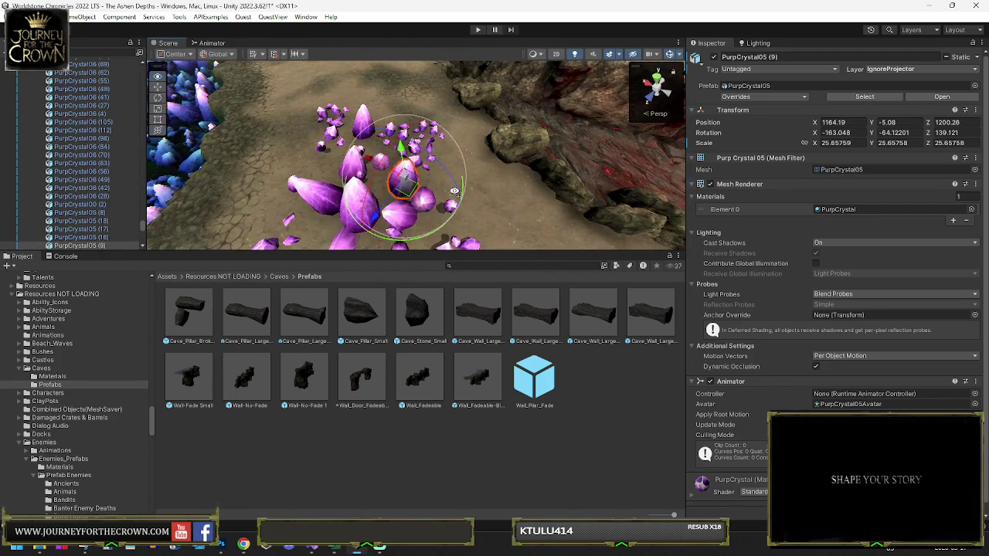
scroll(454, 191, "up", 3)
left_click(423, 225)
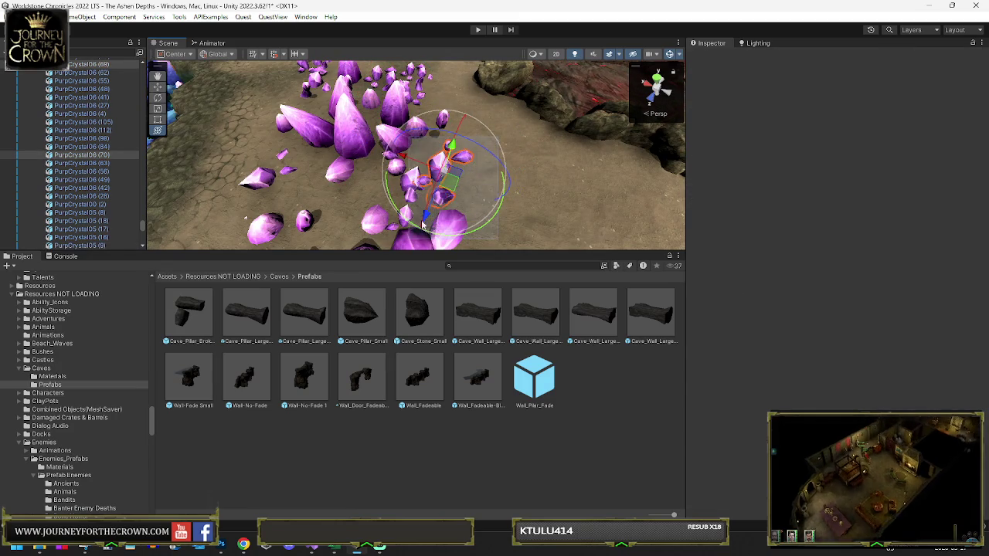
left_click(360, 213)
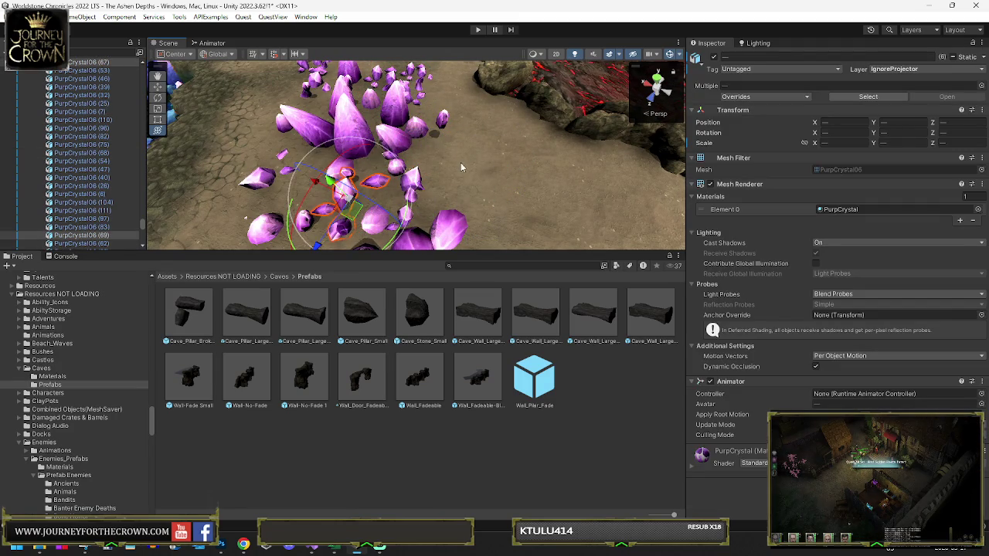
left_click(457, 207)
Frame PurpCrystal05 (6) and move it to a new spot at the cluster's front
left_click(453, 221)
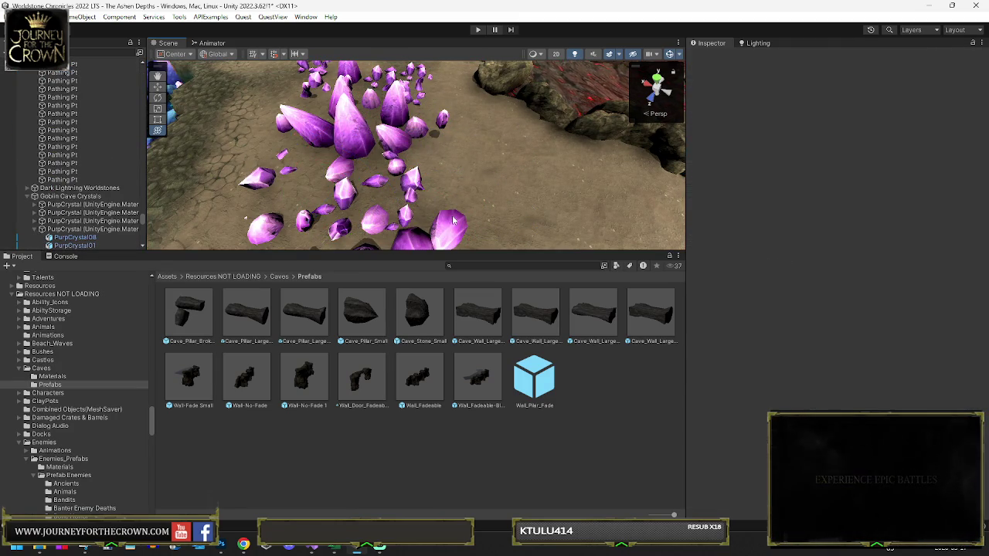
left_click(453, 221)
key("f")
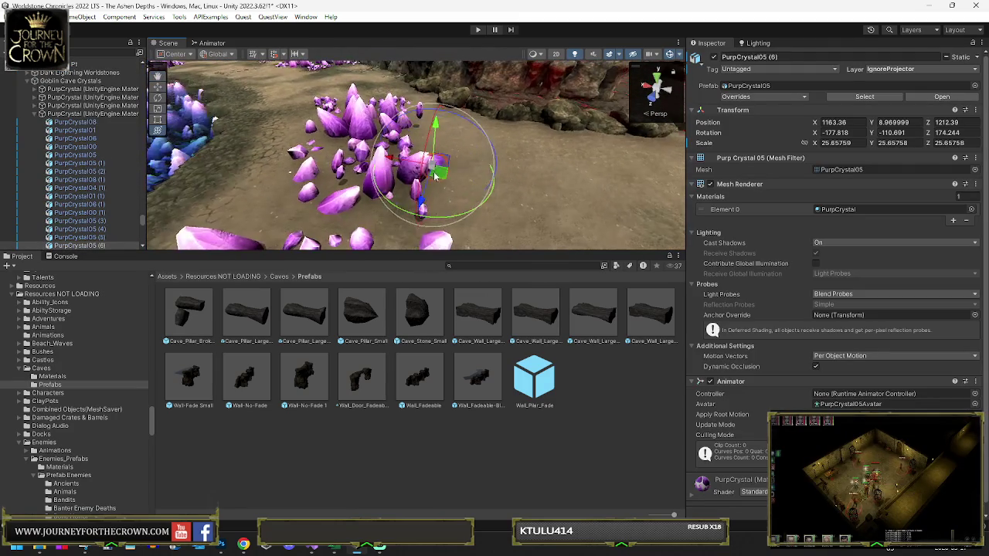
key("e")
mouse_move(399, 178)
left_mouse_down()
mouse_move(417, 199)
mouse_move(402, 225)
left_mouse_up()
key("e")
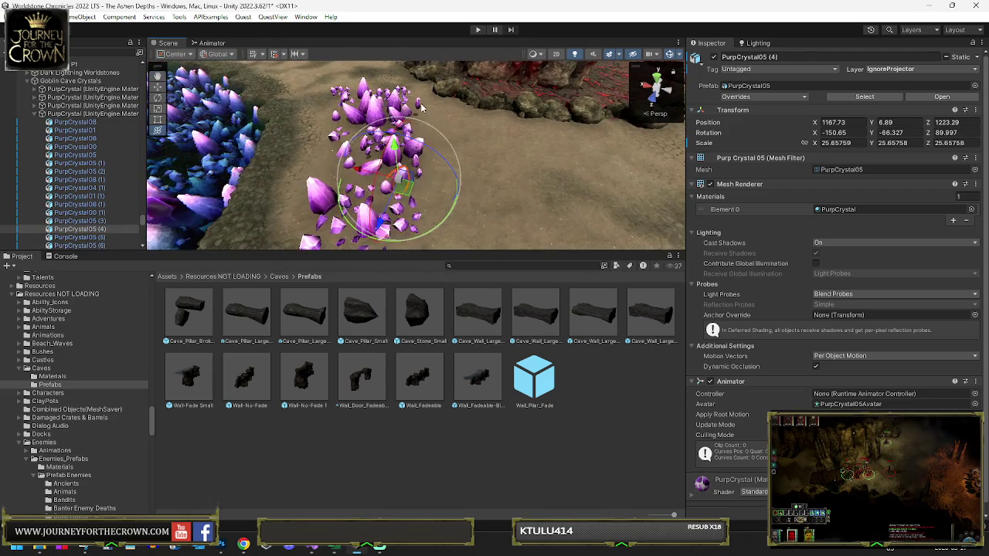
left_click(429, 167)
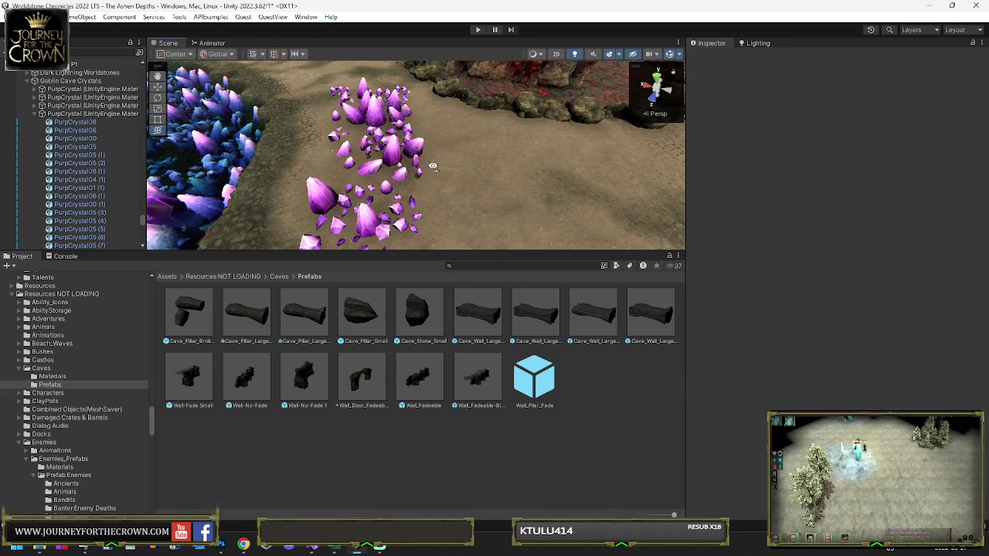
Shift the small PurpCrystal06 (5) up and right at the cluster's edge
scroll(433, 167, "up", 6)
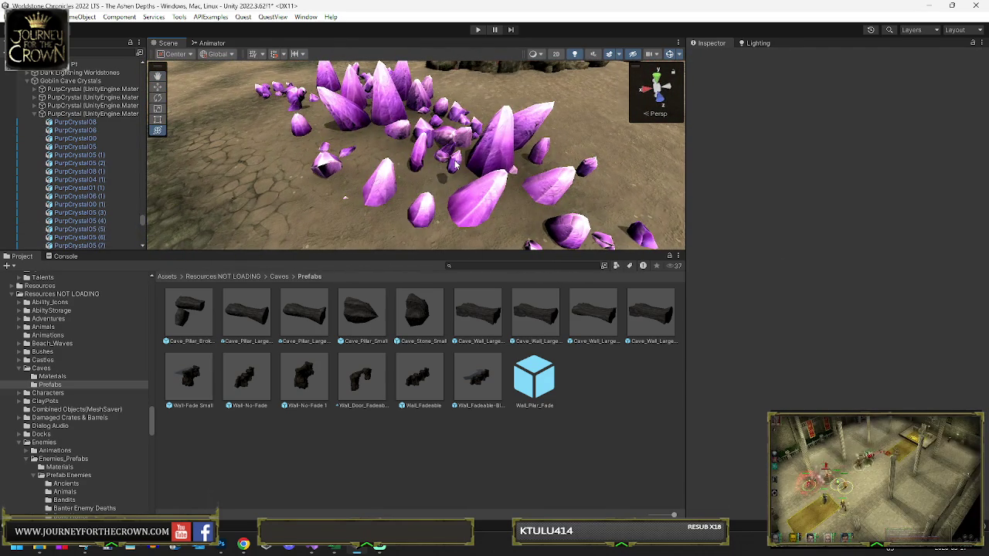
left_click(456, 166)
mouse_move(464, 170)
left_mouse_down()
mouse_move(624, 207)
mouse_move(335, 166)
left_mouse_up()
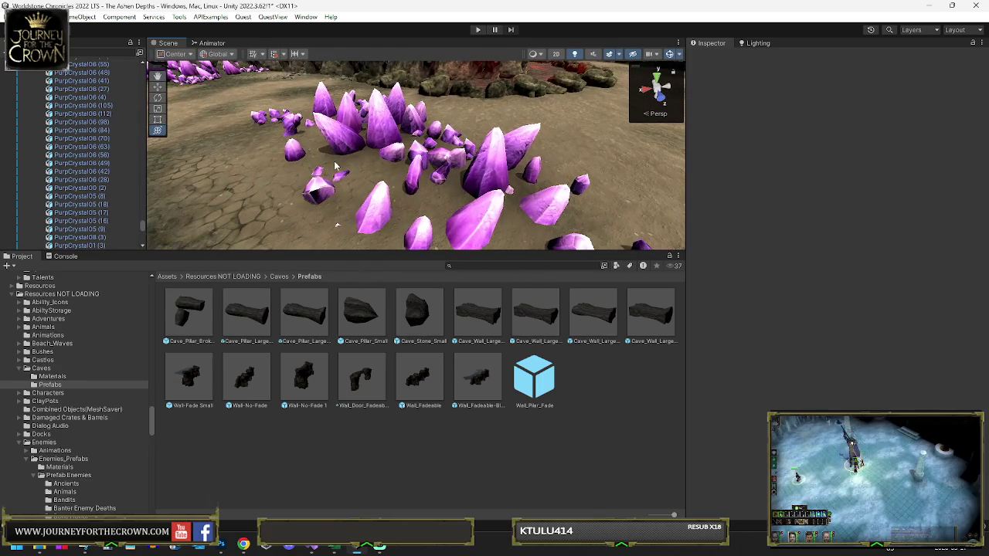
mouse_move(392, 179)
left_mouse_down()
mouse_move(312, 223)
mouse_move(357, 180)
left_mouse_up()
left_click(357, 180)
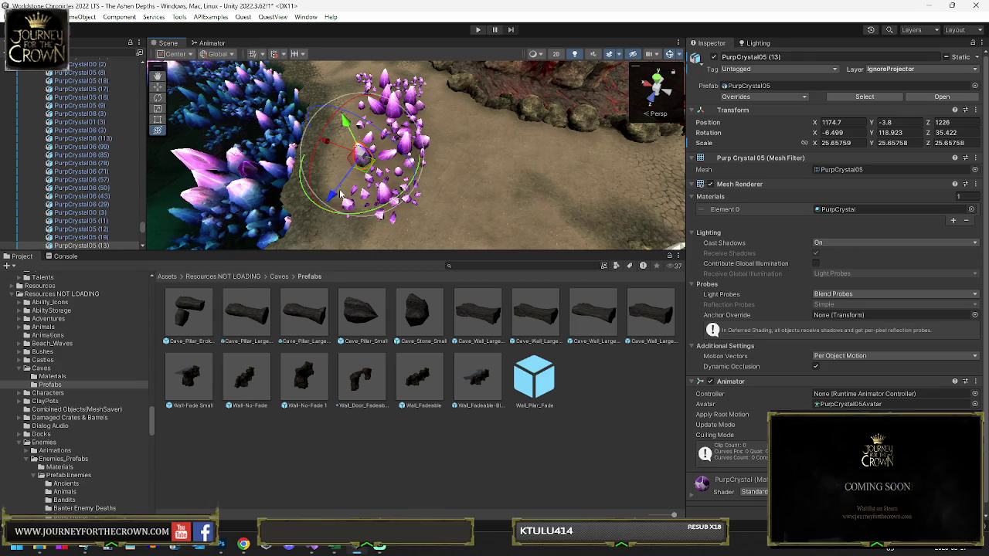
scroll(348, 219, "up", 6)
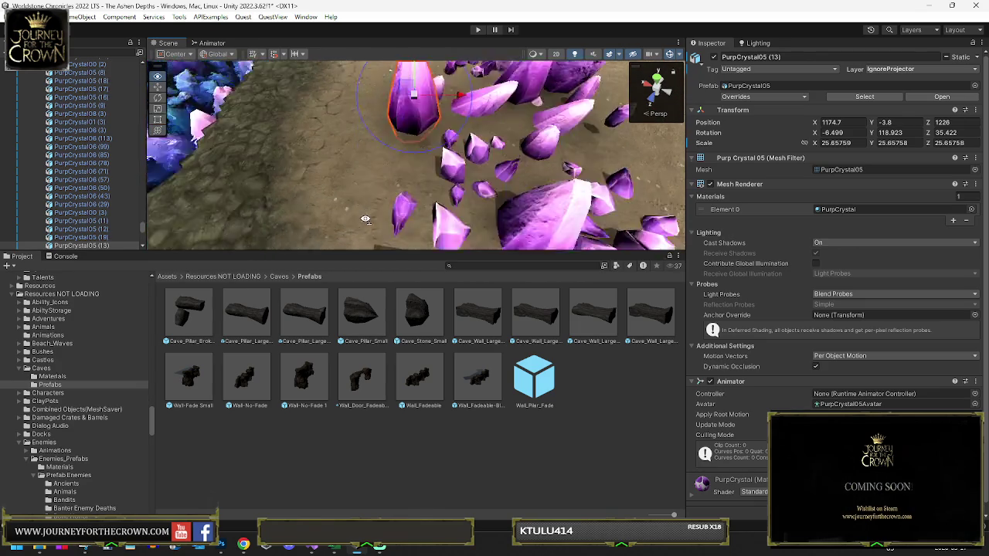
left_click(396, 204)
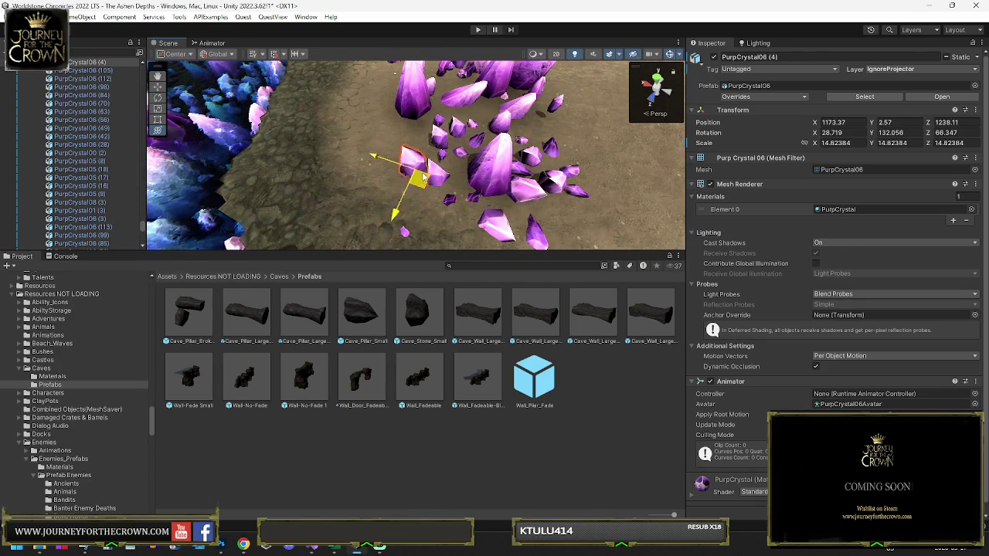
left_click(408, 236)
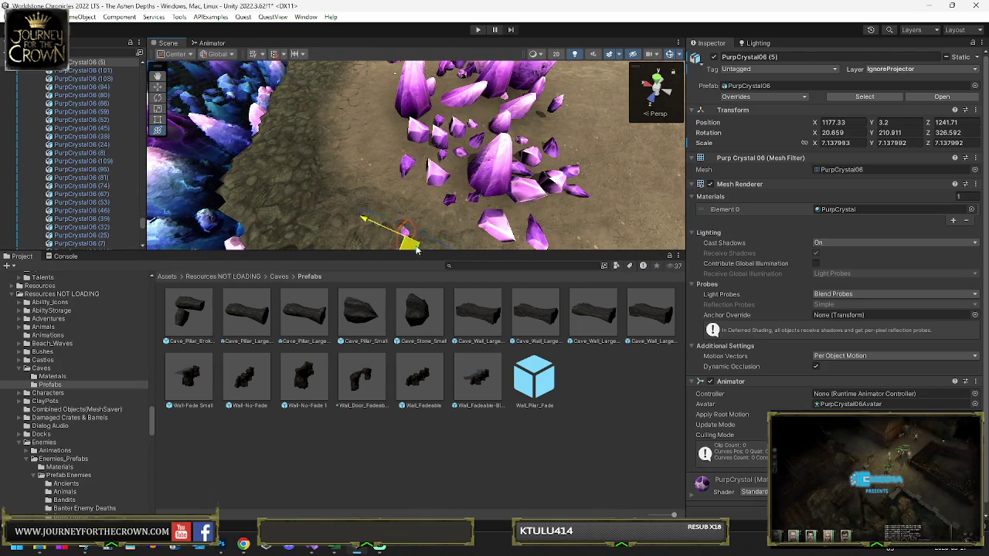
mouse_move(408, 237)
left_mouse_down()
mouse_move(446, 222)
mouse_move(446, 191)
left_mouse_up()
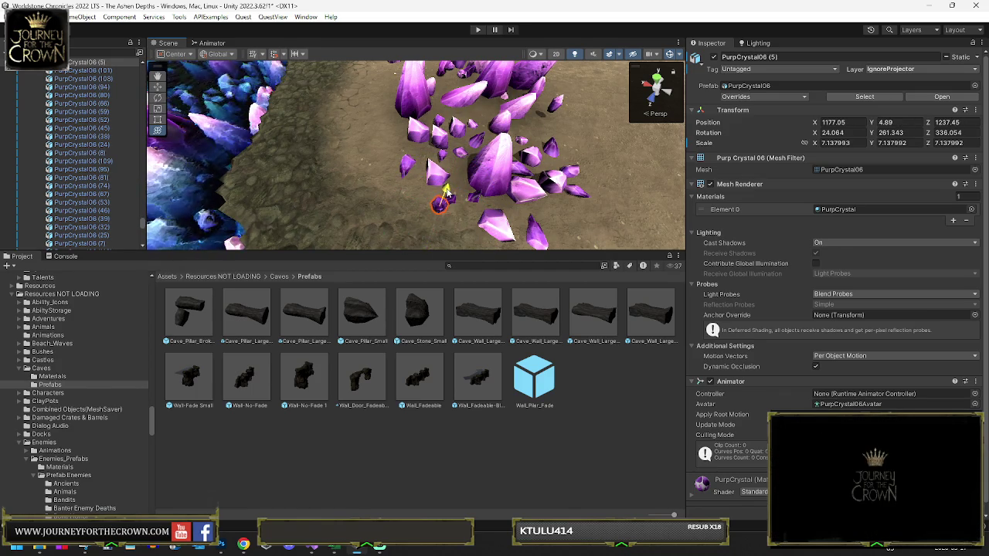
left_click(452, 206)
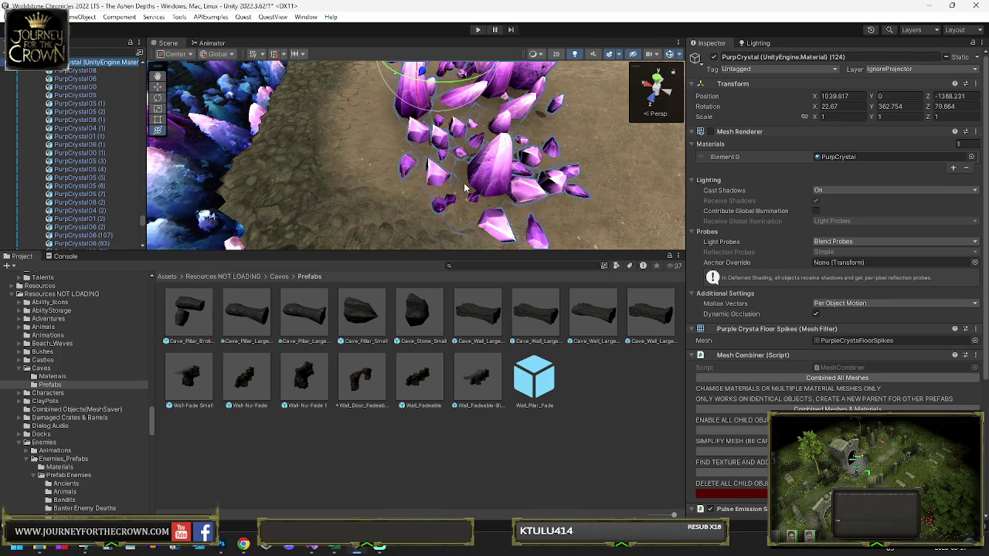
Enable rendering of the combined crystal mesh and merge all crystal meshes into one
left_click(709, 132)
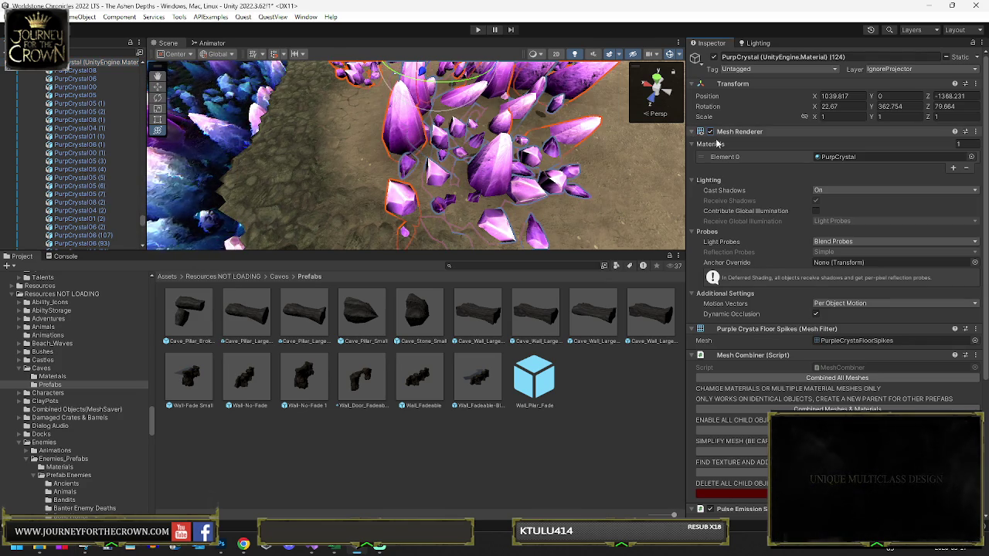
left_click(783, 378)
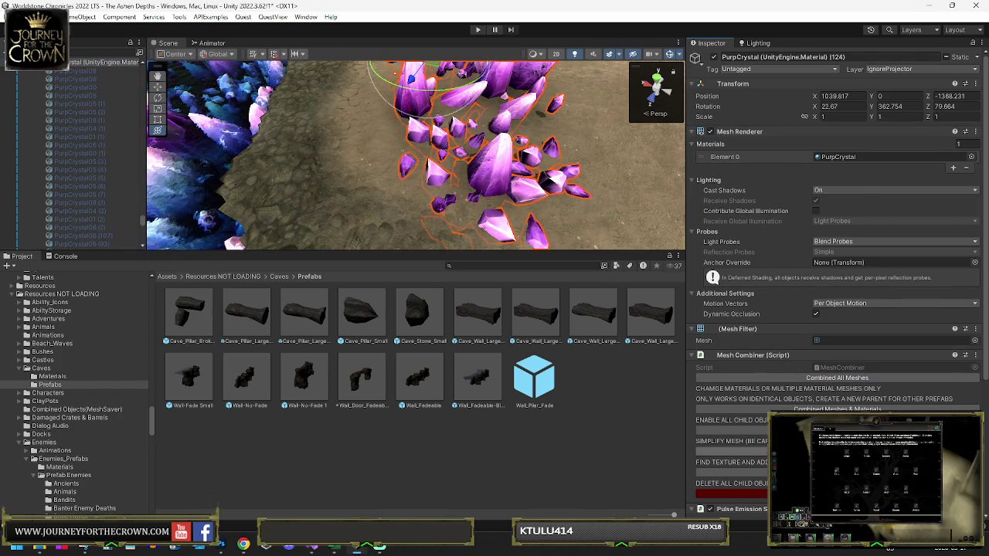
scroll(835, 309, "down", 3)
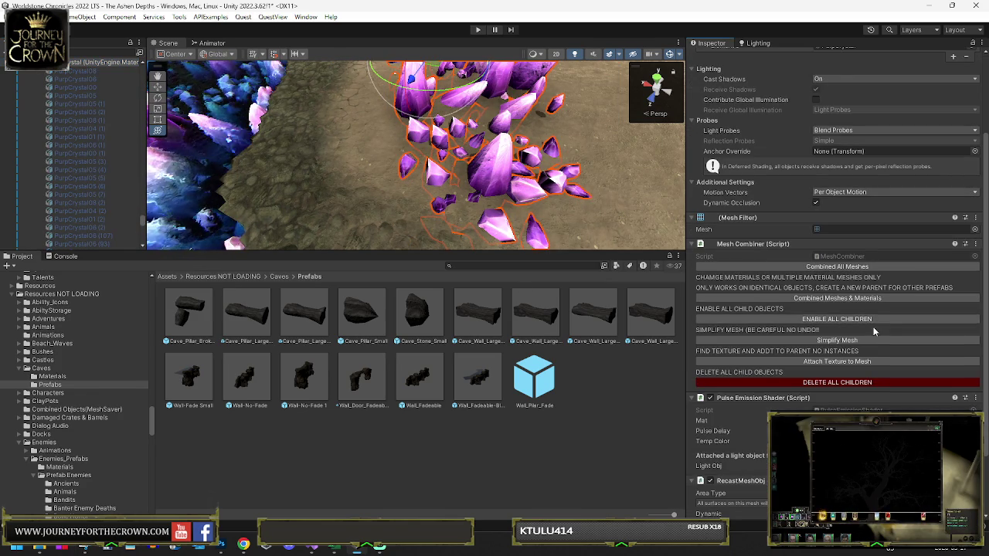
scroll(836, 334, "down", 2)
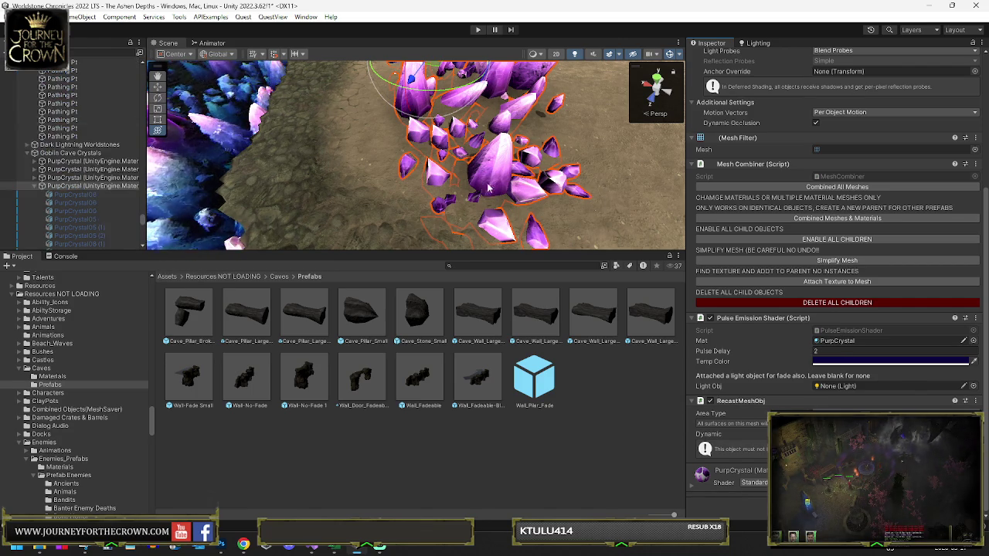
Save the Mesh Filter's combined mesh as the asset PurpleCrystaFloorSpikes_tHIN
right_click(931, 140)
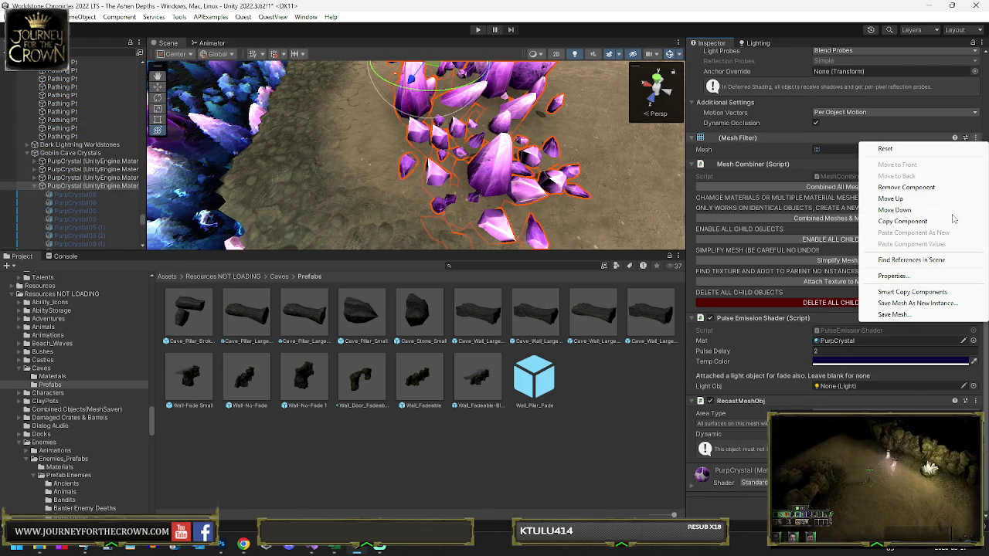
left_click(896, 314)
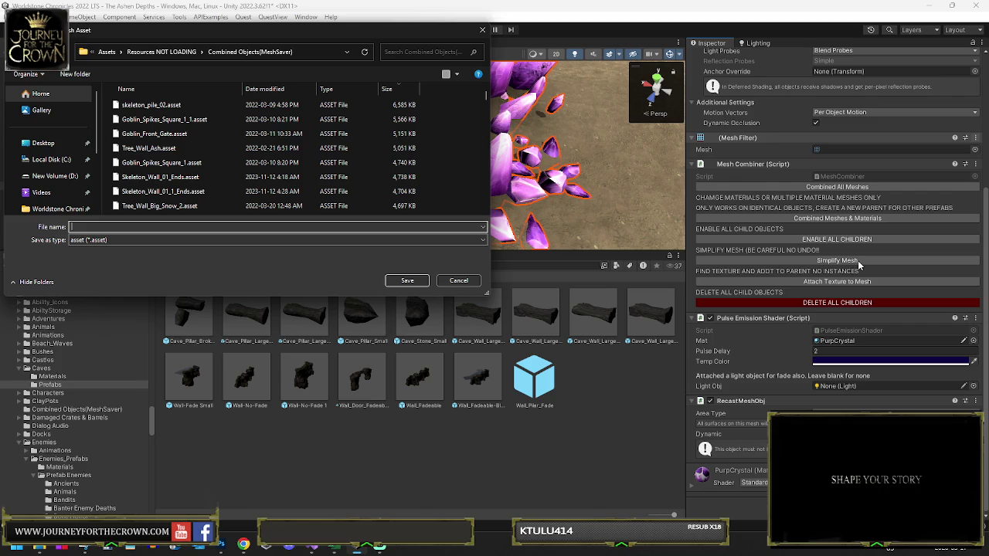
type("Purp")
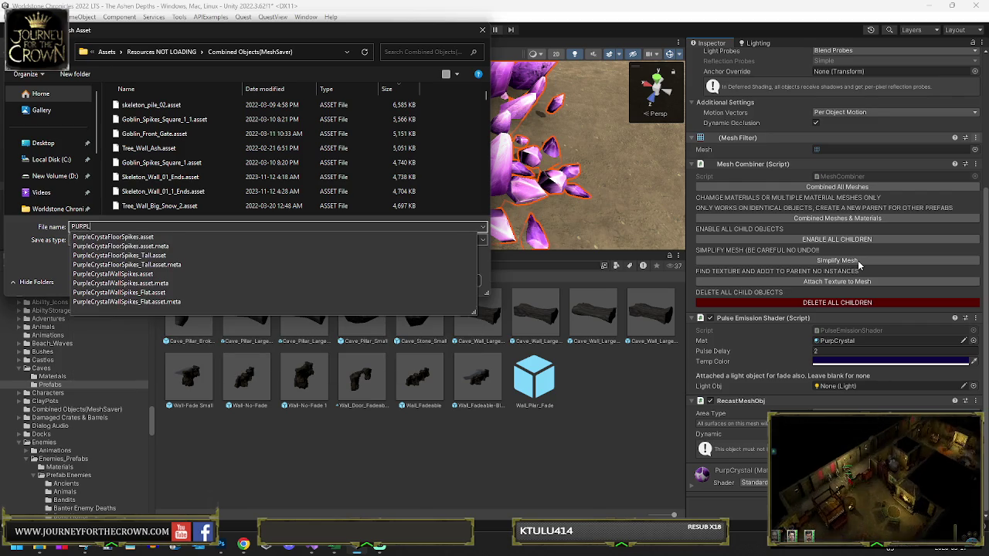
key("Down")
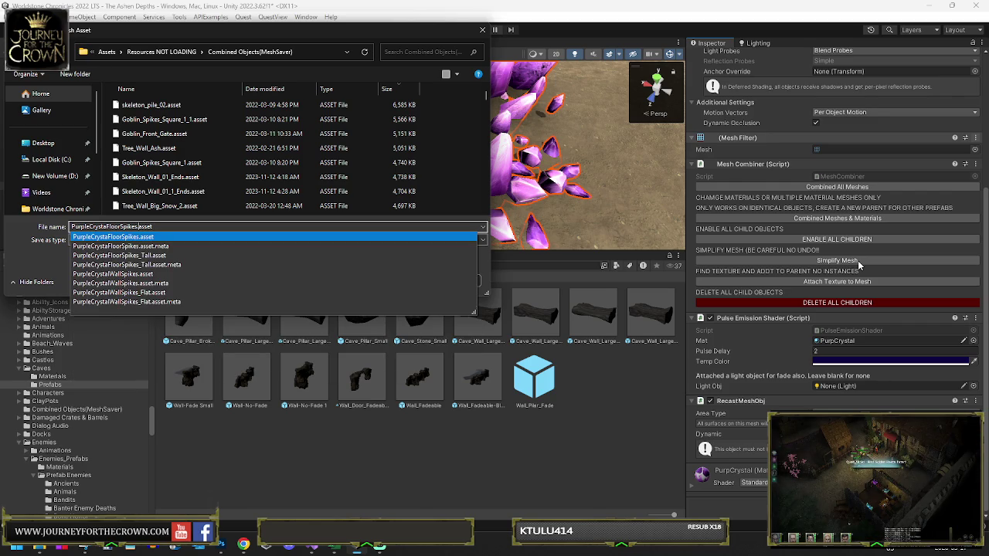
key("Return")
key("Return")
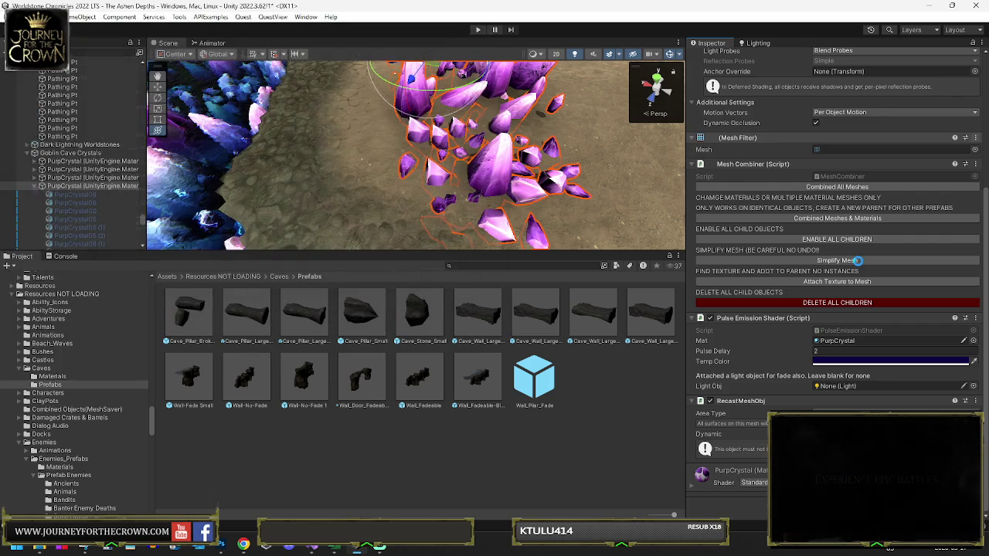
Rename the saved mesh asset to PurpleCrystaFloorSpikes_Thin in the Project window
left_click(874, 149)
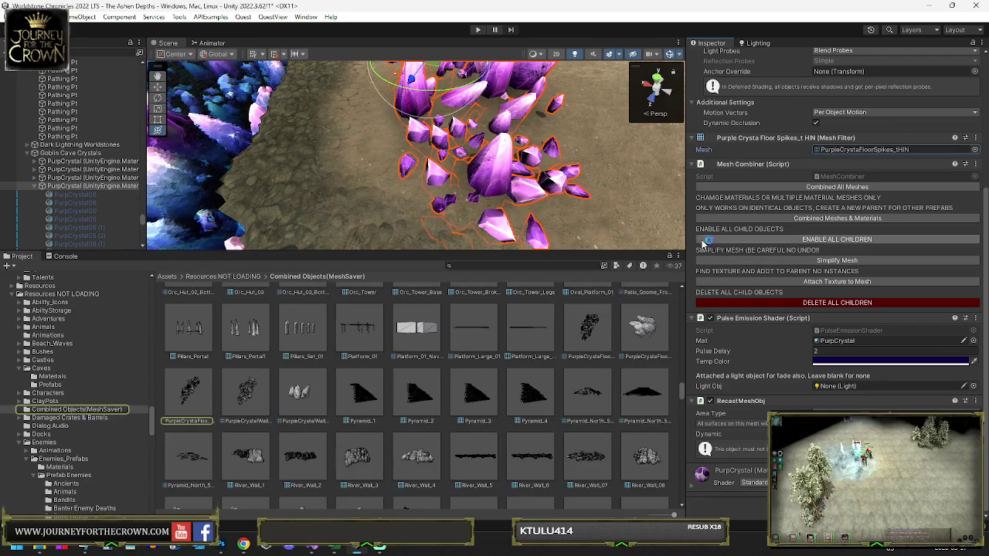
left_click(199, 421)
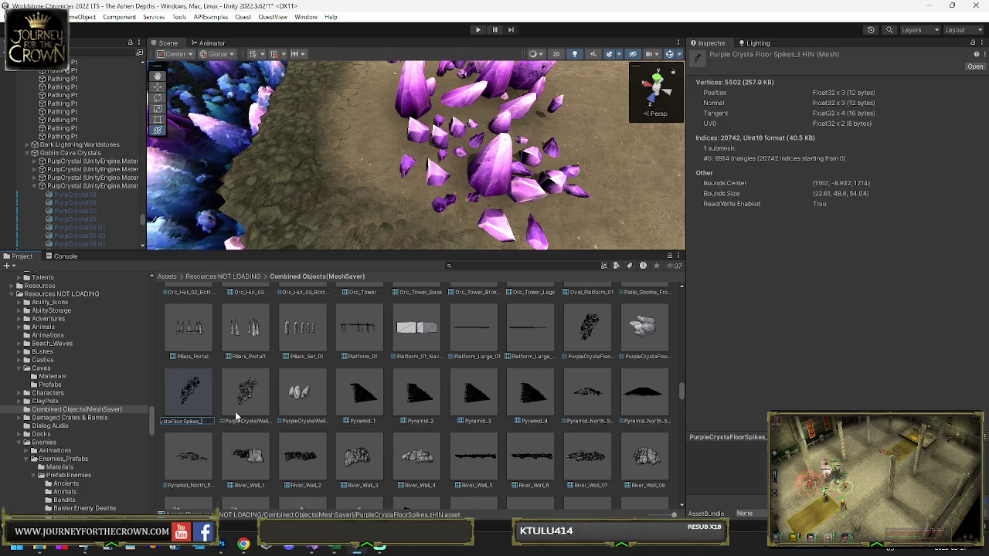
type("hin")
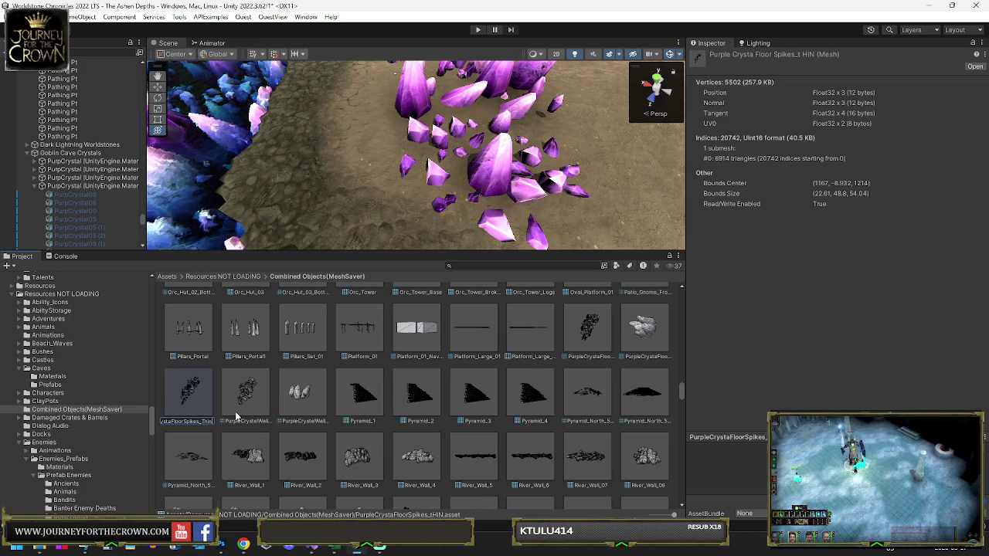
left_click(126, 186)
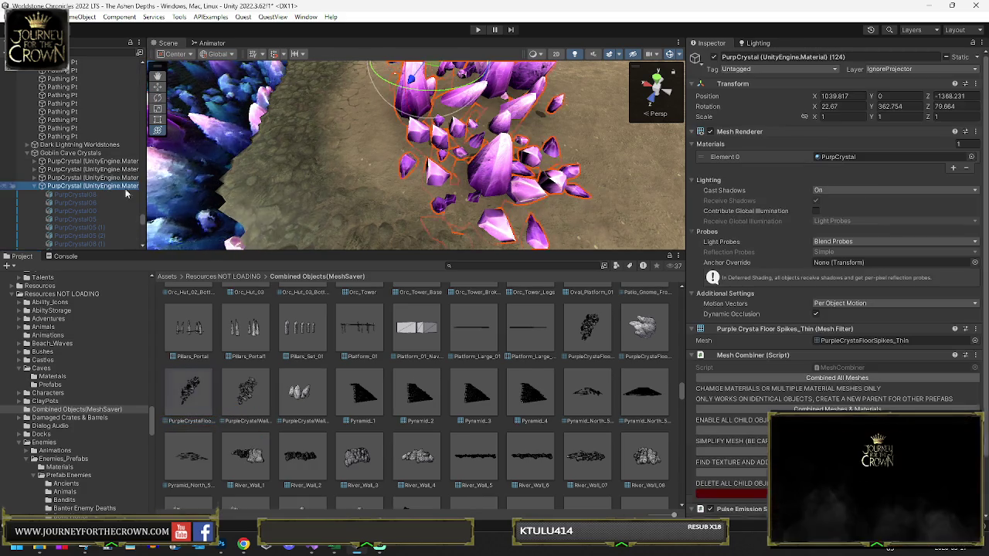
Frame the first crystal cluster, then turn and slide it toward the blue pool's edge
key("f")
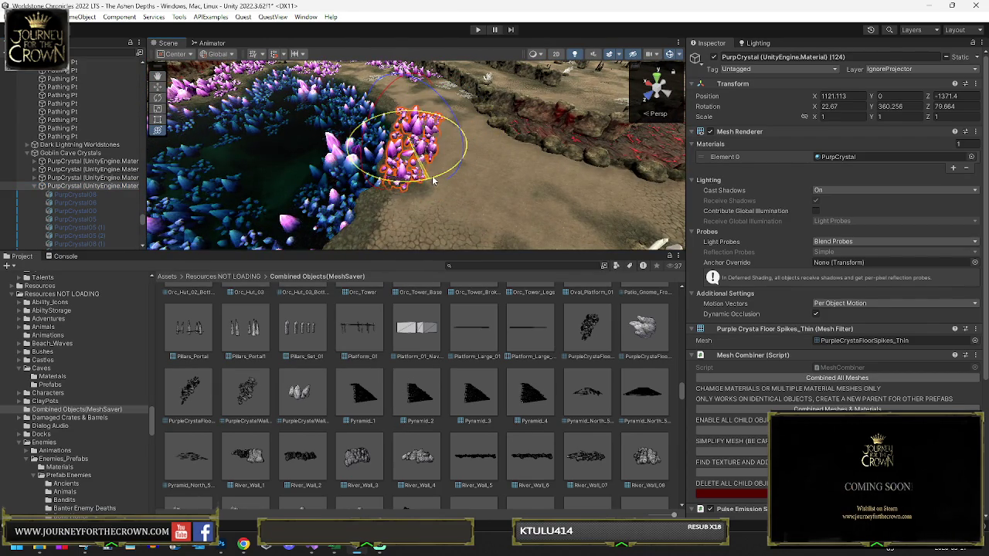
mouse_move(433, 180)
left_mouse_down()
mouse_move(398, 172)
mouse_move(408, 172)
mouse_move(393, 108)
mouse_move(402, 116)
left_mouse_up()
key("e")
mouse_move(510, 131)
left_mouse_down()
mouse_move(523, 152)
mouse_move(514, 162)
left_mouse_up()
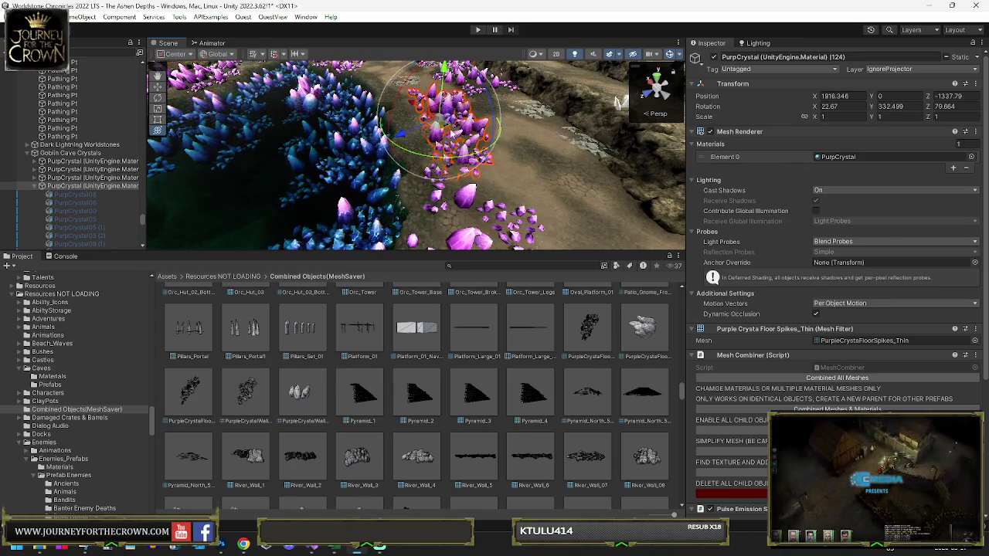
key("w")
mouse_move(474, 134)
left_mouse_down()
mouse_move(448, 139)
mouse_move(418, 99)
mouse_move(456, 204)
mouse_move(421, 224)
left_mouse_up()
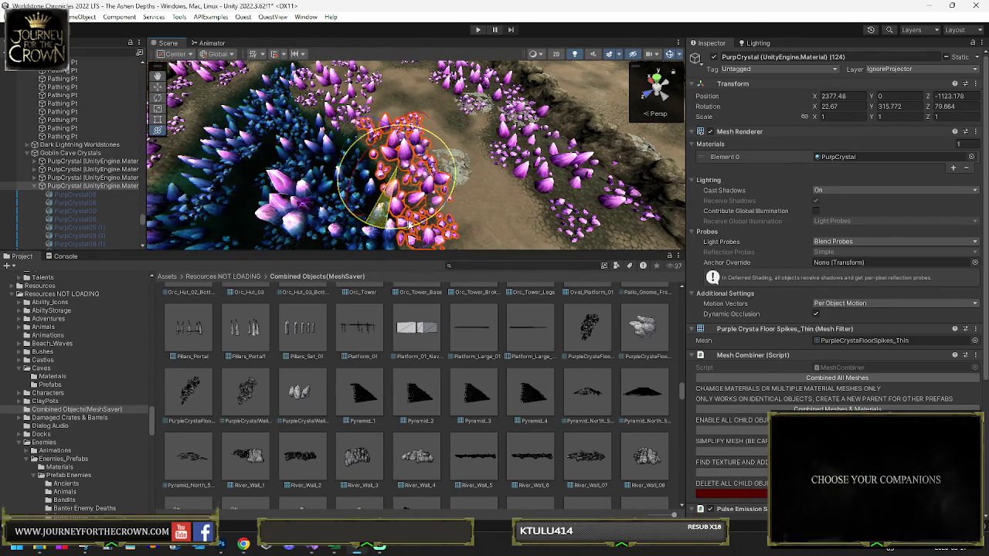
mouse_move(476, 202)
left_mouse_down()
mouse_move(528, 183)
mouse_move(401, 152)
mouse_move(396, 110)
left_mouse_up()
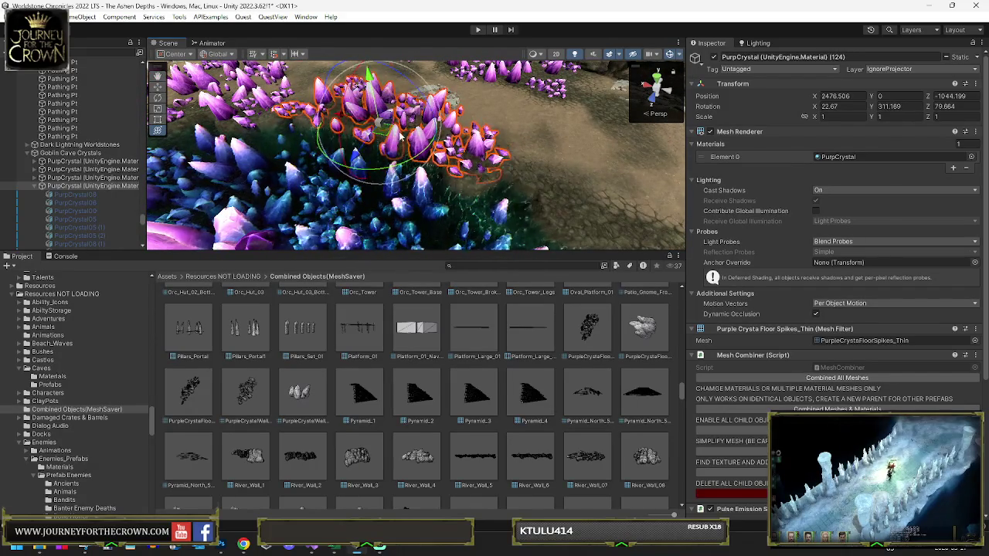
key("e")
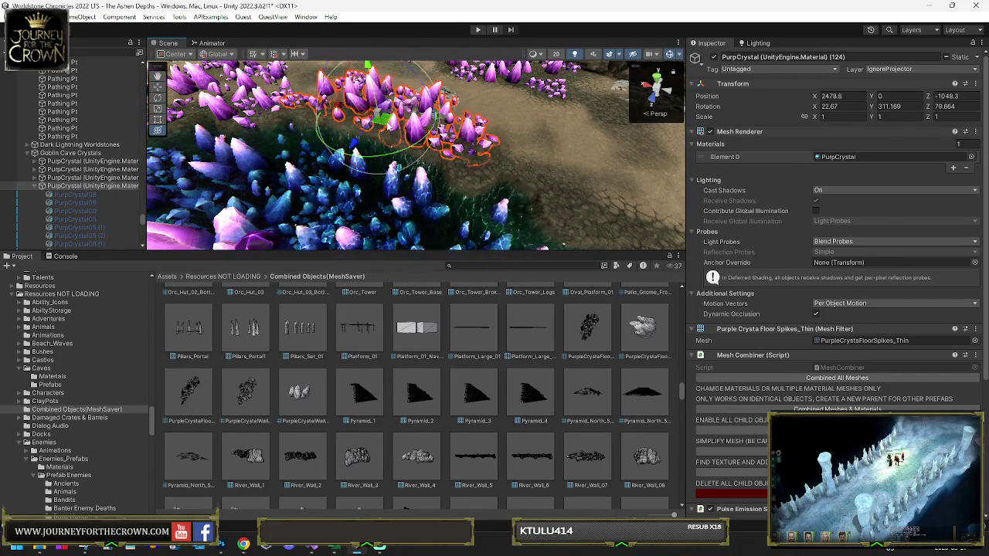
mouse_move(395, 148)
left_mouse_down()
mouse_move(408, 153)
mouse_move(345, 139)
left_mouse_up()
key("w")
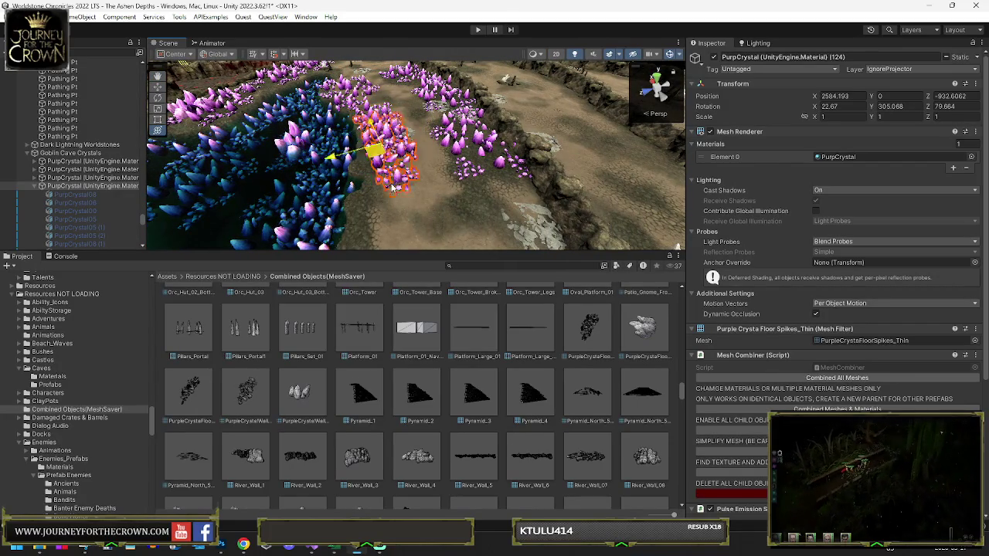
mouse_move(394, 187)
left_mouse_down()
mouse_move(429, 193)
mouse_move(392, 203)
mouse_move(452, 155)
mouse_move(850, 222)
mouse_move(922, 210)
mouse_move(887, 229)
mouse_move(326, 156)
left_mouse_up()
key("y")
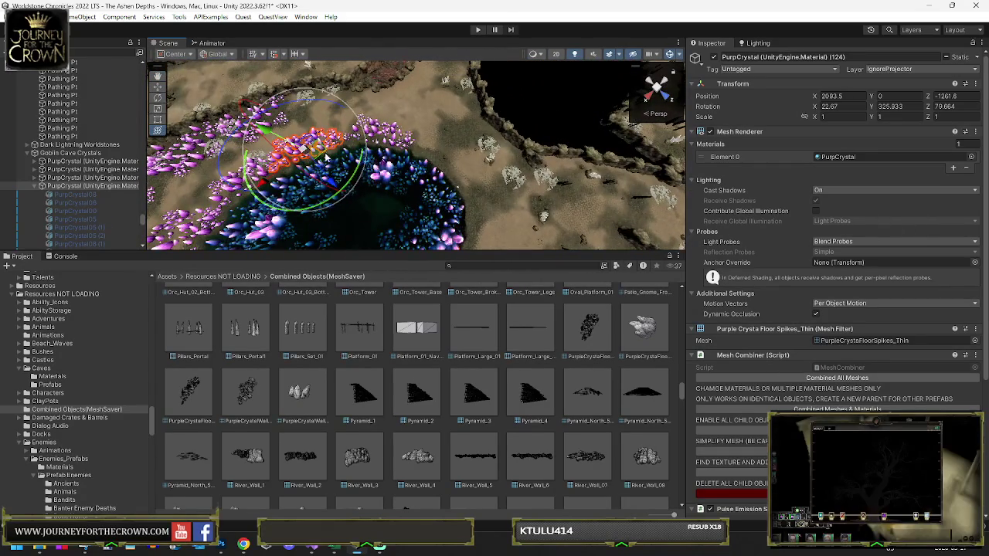
Move and turn PurpCrystal (125) to X 1121, Z -1370.8, Y rotation 360.256
left_click(435, 161)
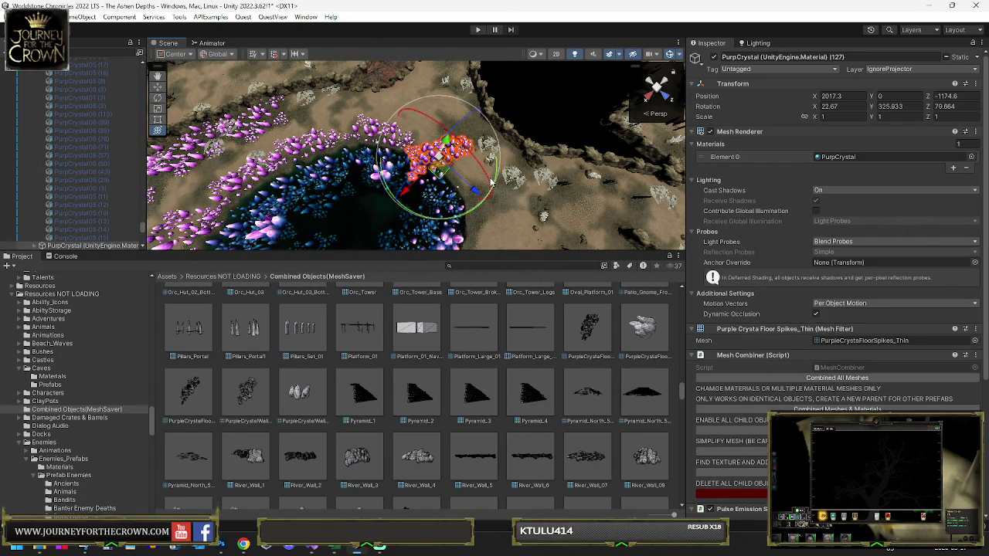
key("f")
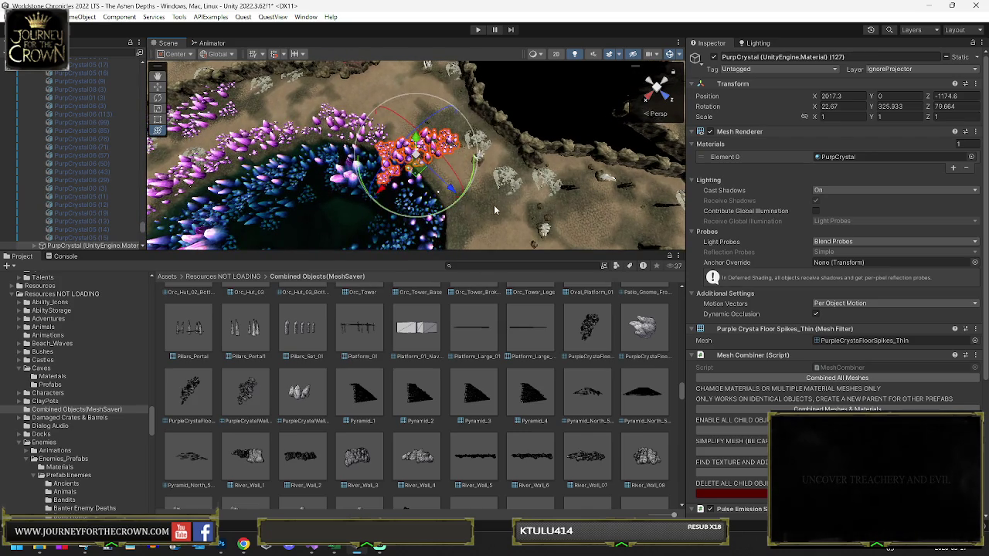
mouse_move(494, 205)
left_mouse_down()
mouse_move(437, 178)
mouse_move(275, 204)
mouse_move(293, 203)
left_mouse_up()
key("f")
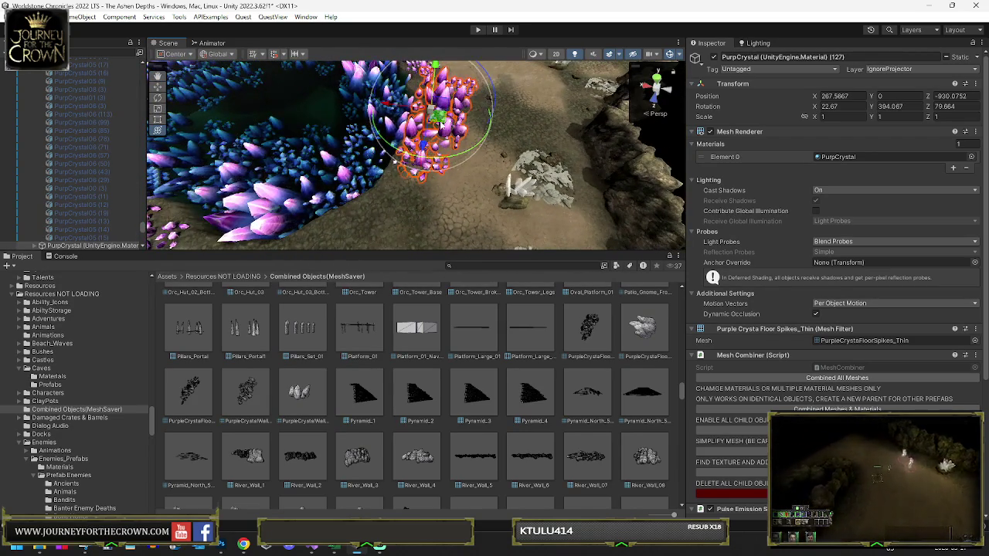
left_click_drag(440, 124, 405, 174)
key("f")
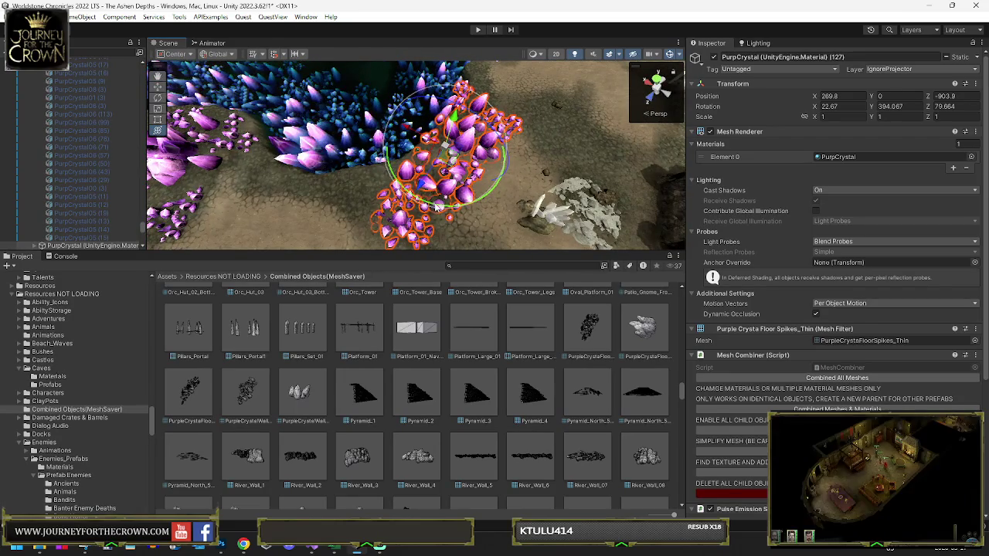
mouse_move(438, 207)
left_mouse_down()
mouse_move(429, 193)
mouse_move(441, 159)
mouse_move(317, 170)
mouse_move(400, 207)
mouse_move(369, 212)
left_mouse_up()
key("e")
key("w")
mouse_move(323, 179)
left_mouse_down()
mouse_move(519, 135)
mouse_move(425, 116)
mouse_move(410, 91)
left_mouse_up()
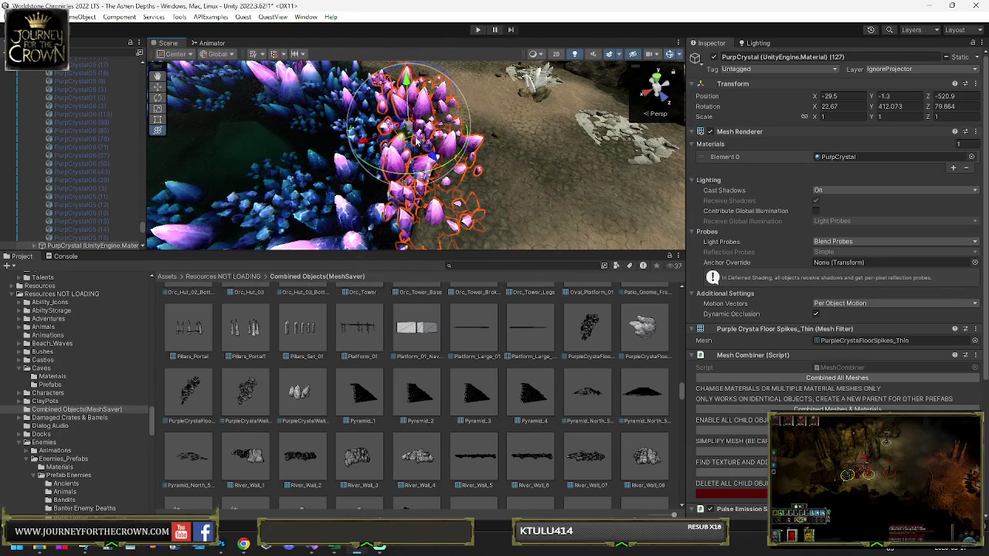
mouse_move(405, 122)
left_mouse_down()
mouse_move(449, 147)
mouse_move(442, 137)
mouse_move(426, 159)
mouse_move(608, 119)
mouse_move(508, 146)
mouse_move(362, 135)
mouse_move(259, 151)
mouse_move(424, 175)
mouse_move(424, 147)
mouse_move(473, 154)
left_mouse_up()
Select the smaller purple crystal cluster and shift it along the cave floor
left_click(508, 147)
left_click(424, 175)
left_click(437, 152)
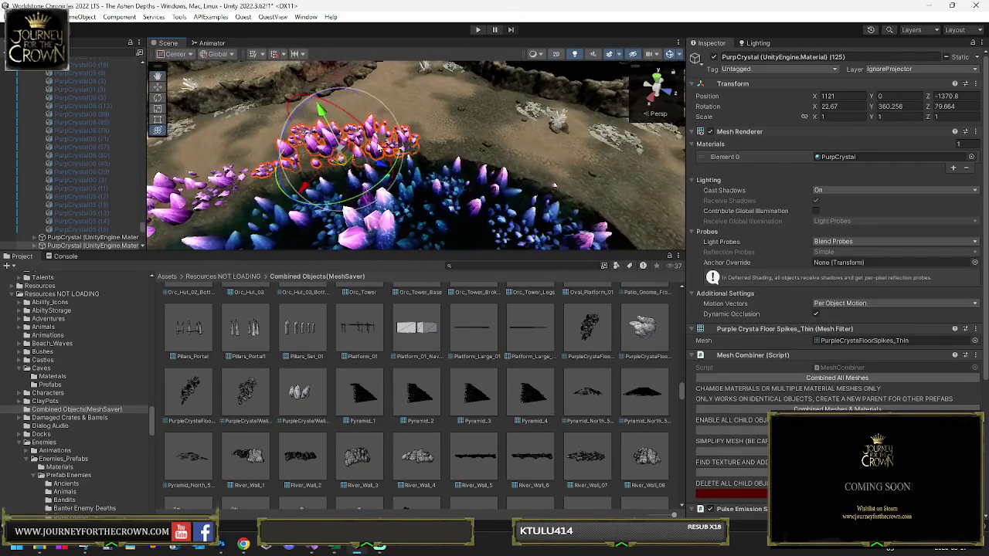
left_click(480, 154)
left_click(472, 140)
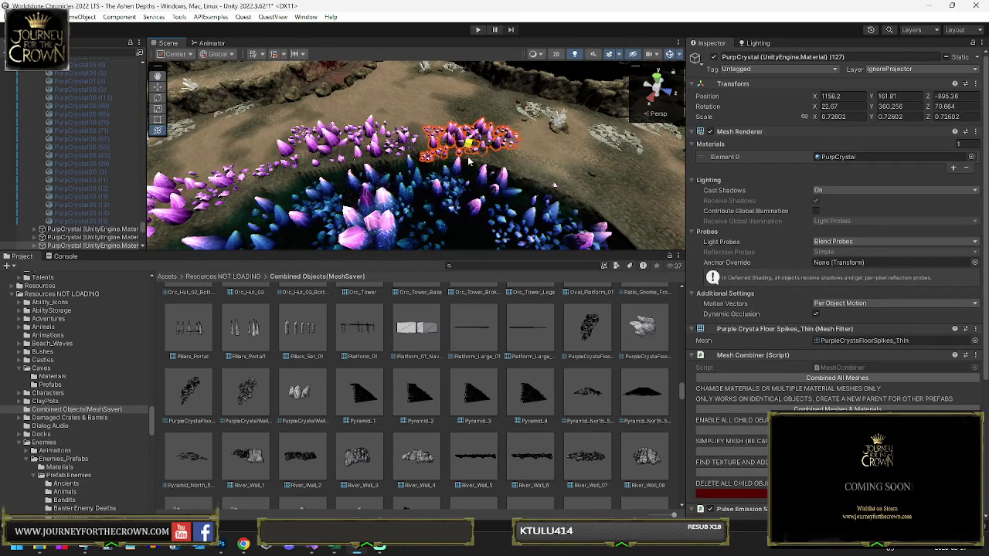
mouse_move(477, 199)
left_mouse_down()
mouse_move(464, 193)
mouse_move(475, 179)
mouse_move(561, 183)
mouse_move(468, 221)
left_mouse_up()
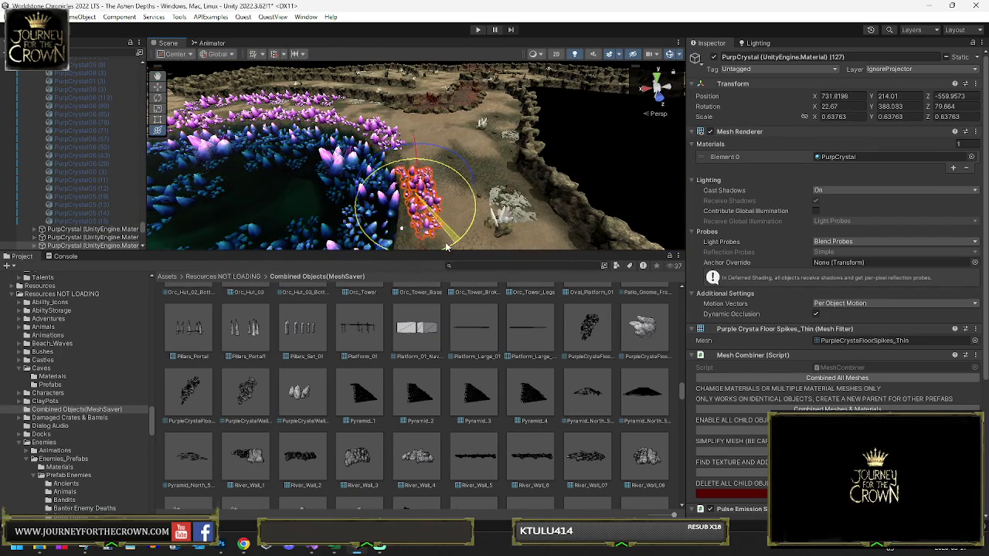
mouse_move(412, 207)
left_mouse_down()
mouse_move(408, 222)
mouse_move(429, 179)
mouse_move(416, 159)
left_mouse_up()
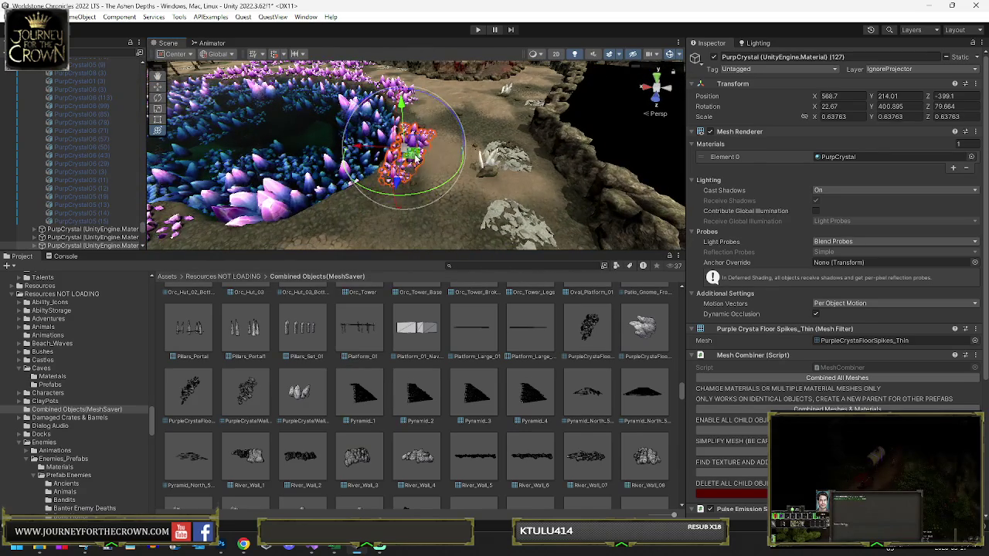
Turn and move the cluster along the pool edge, then delete the stray cluster
key("e")
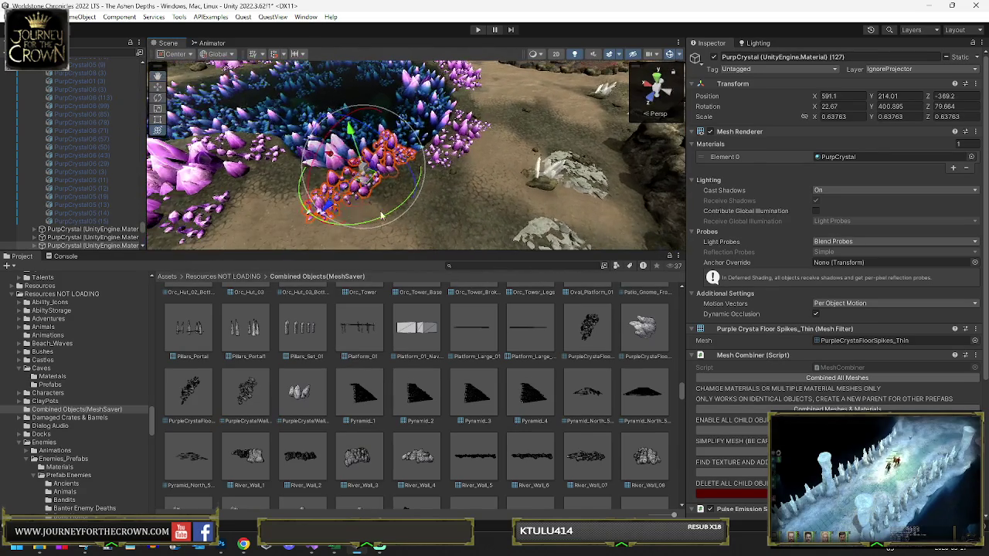
left_click_drag(340, 222, 355, 219)
mouse_move(248, 214)
left_mouse_down()
mouse_move(444, 218)
mouse_move(386, 200)
mouse_move(367, 171)
left_mouse_up()
mouse_move(363, 153)
left_mouse_down()
mouse_move(309, 181)
mouse_move(286, 230)
mouse_move(132, 205)
mouse_move(225, 204)
left_mouse_up()
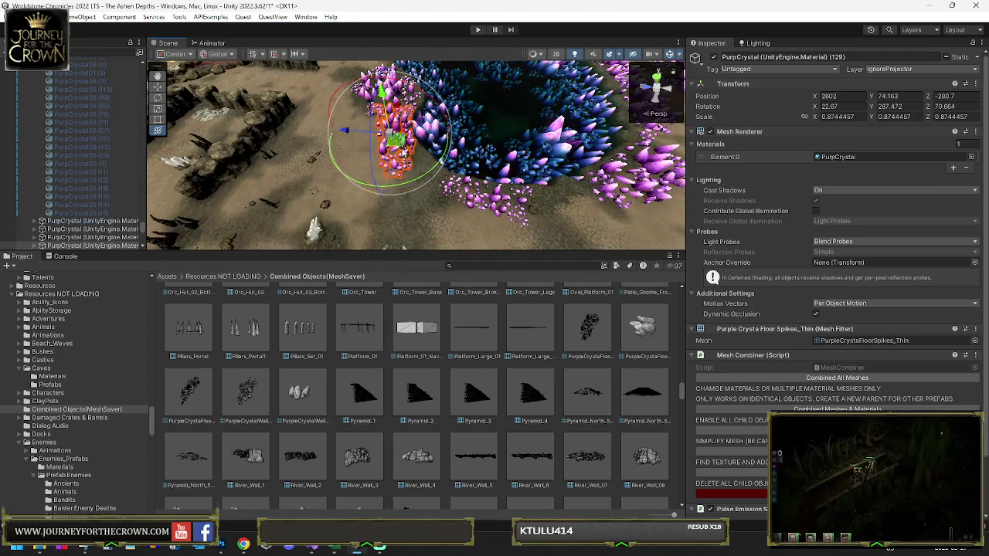
left_click_drag(403, 153, 429, 198)
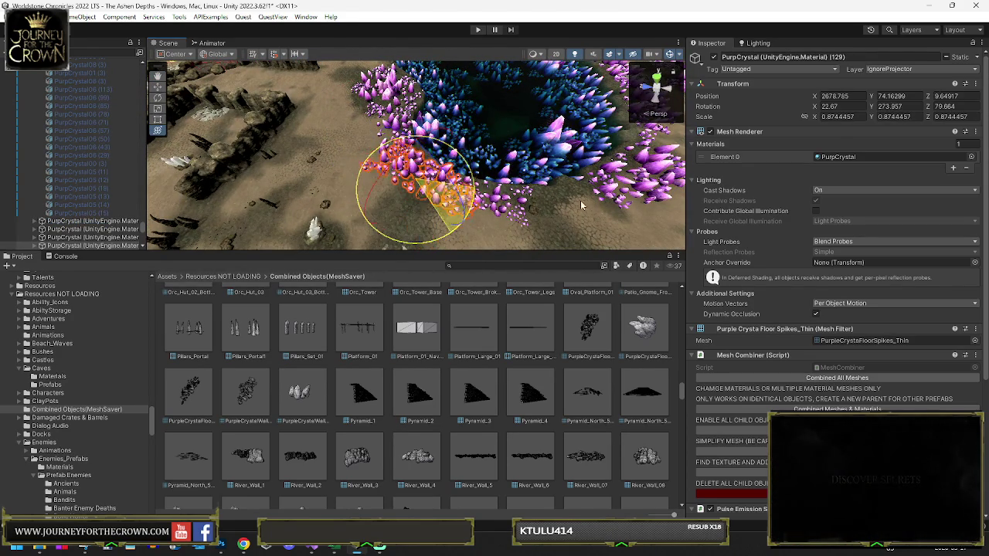
key("Delete")
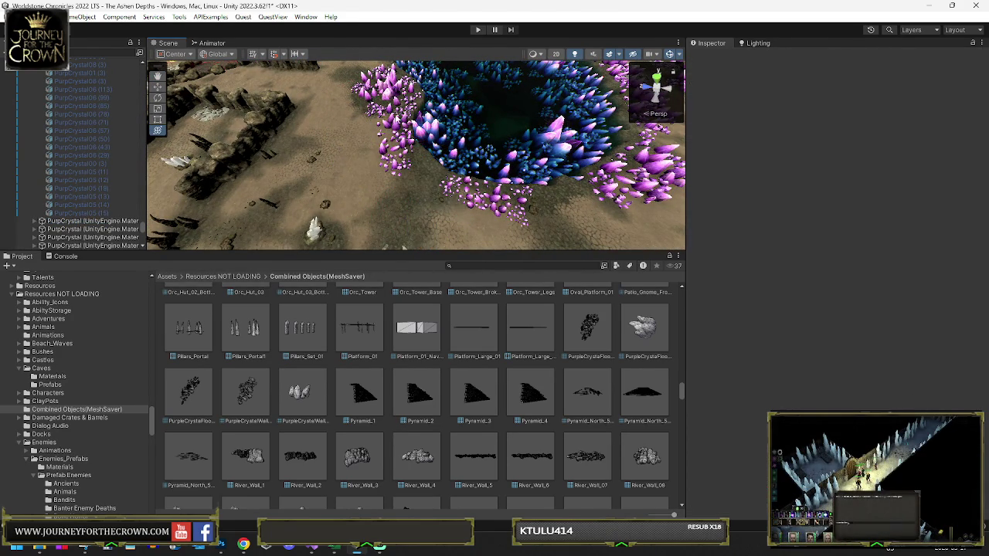
mouse_move(366, 113)
left_mouse_down()
mouse_move(372, 100)
mouse_move(394, 112)
left_mouse_up()
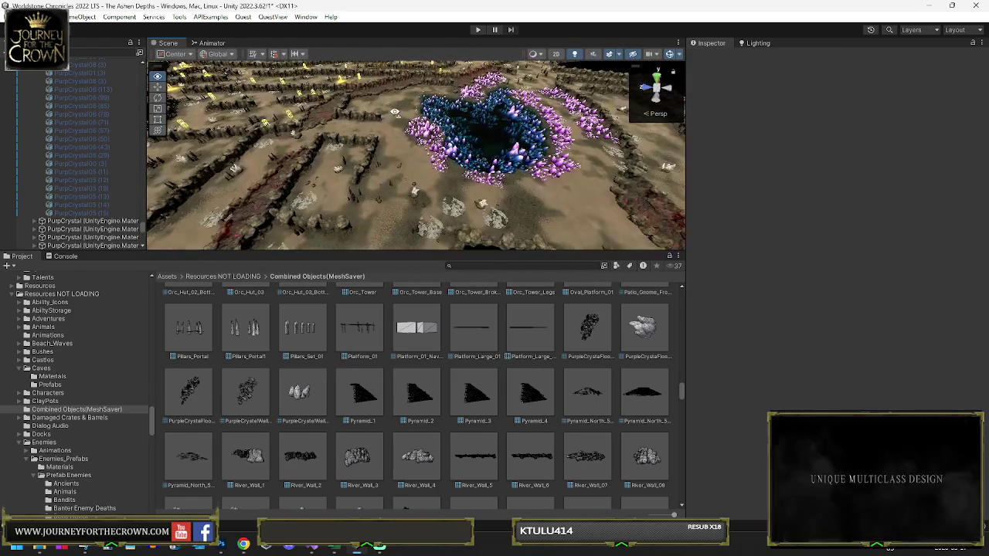
Shrink Wall_Fadeable (235)'s trigger box and nudge Wall_Fadeable (392) into position
left_click(366, 142)
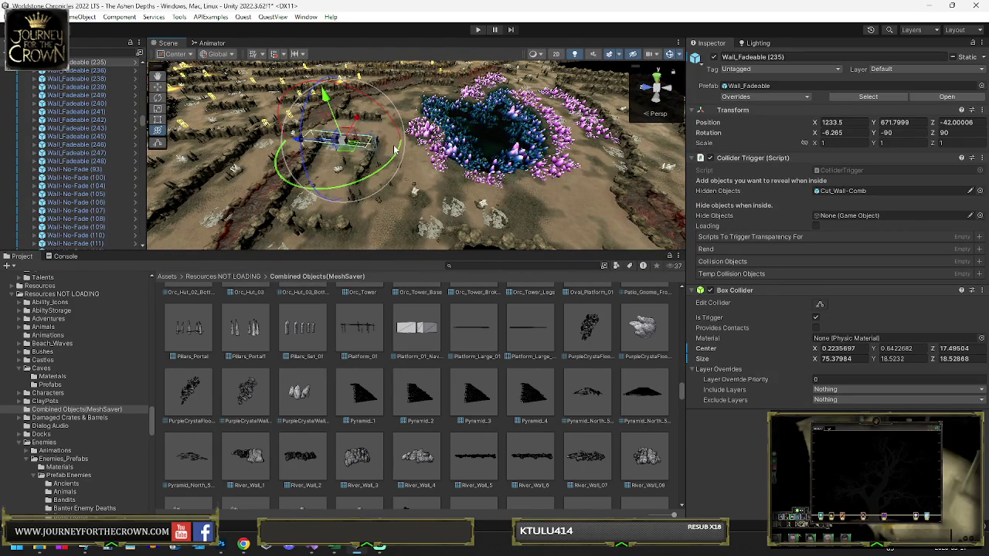
mouse_move(386, 144)
left_mouse_down()
mouse_move(367, 160)
mouse_move(502, 173)
mouse_move(763, 236)
left_mouse_up()
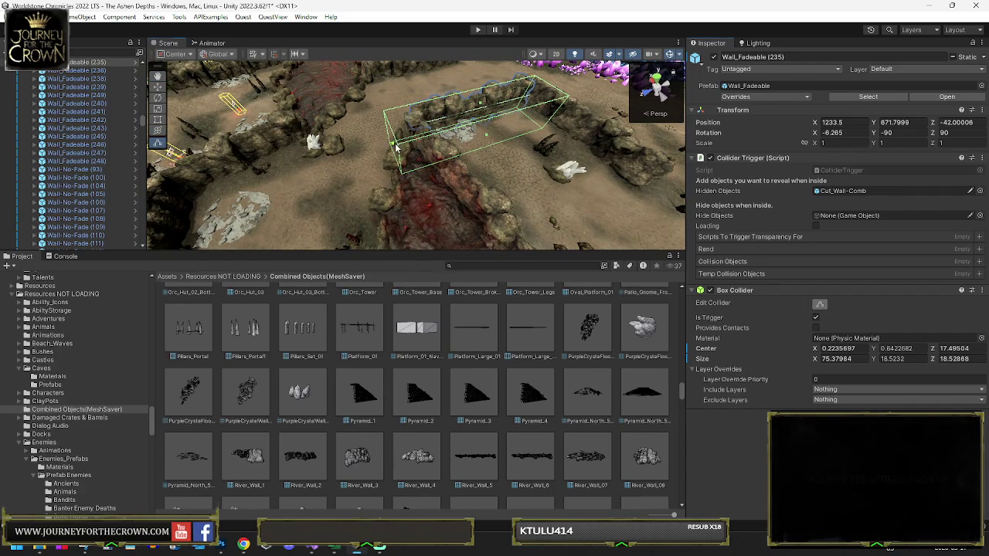
mouse_move(396, 147)
left_mouse_down()
mouse_move(817, 124)
mouse_move(473, 130)
mouse_move(481, 106)
mouse_move(478, 232)
mouse_move(463, 209)
left_mouse_up()
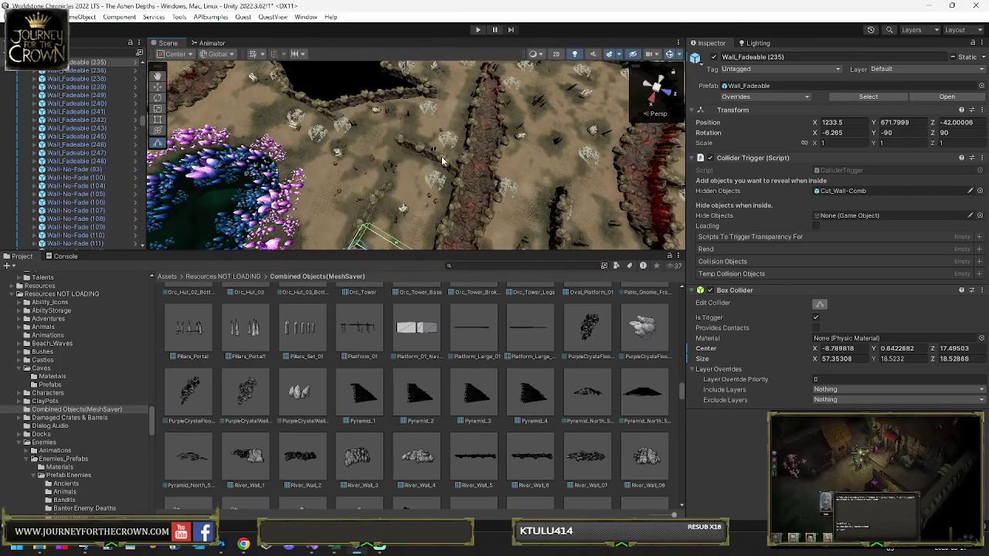
left_click(423, 173)
left_click(367, 209)
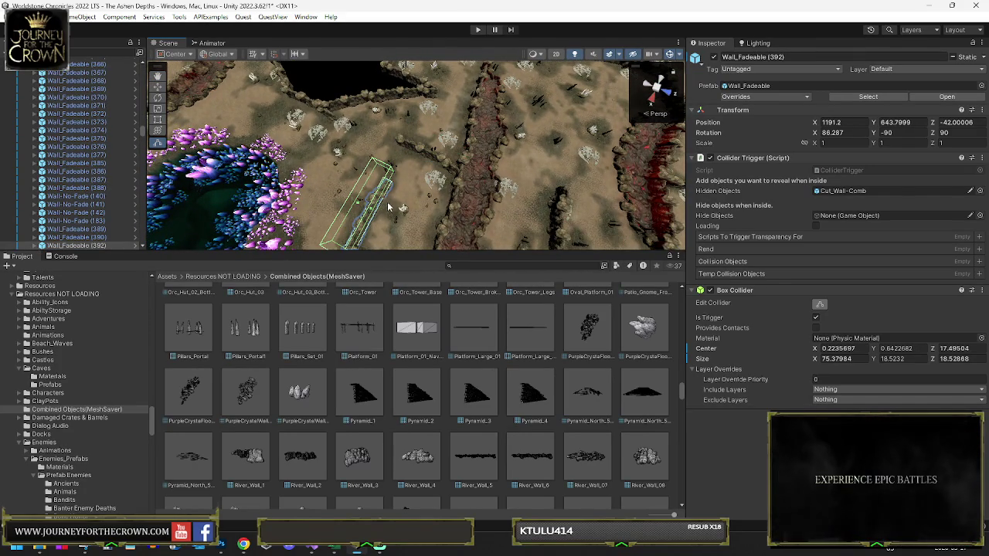
left_click_drag(388, 207, 367, 207)
key("e")
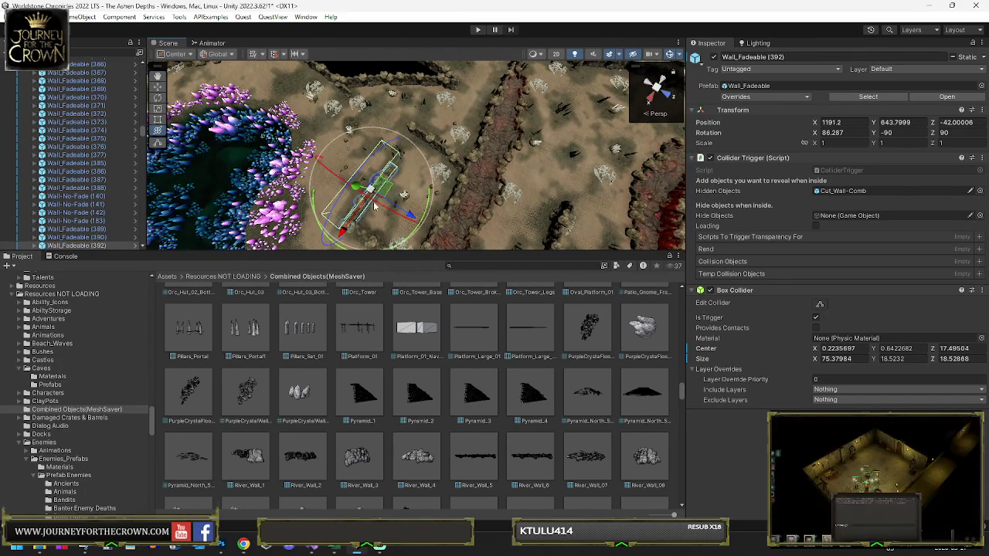
mouse_move(374, 184)
left_mouse_down()
mouse_move(432, 147)
mouse_move(244, 145)
mouse_move(238, 118)
mouse_move(397, 158)
left_mouse_up()
Move Wall_Fadeable (390) and Wall_Fadeable (393) along the ridge beside the crater
left_click(323, 147)
left_click(448, 180)
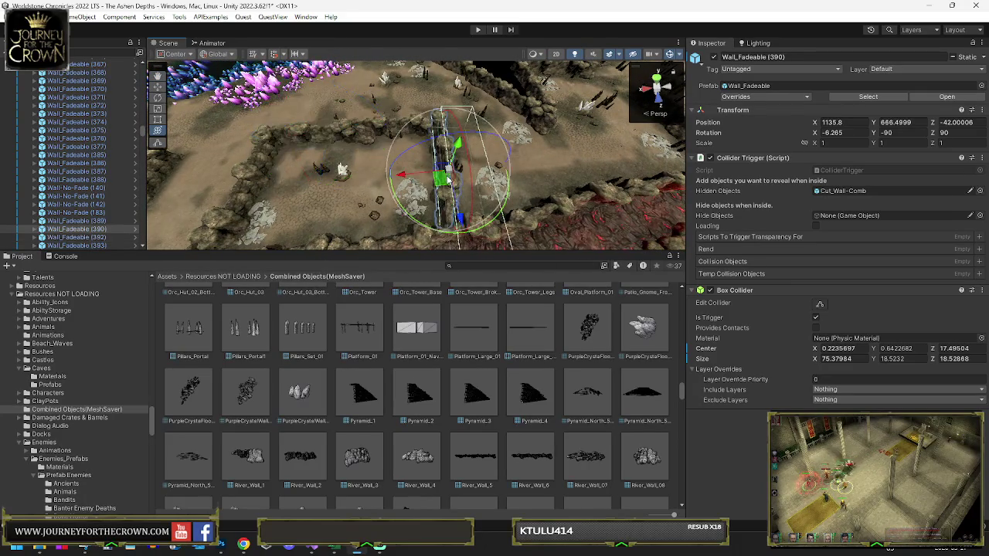
left_click_drag(443, 187, 490, 185)
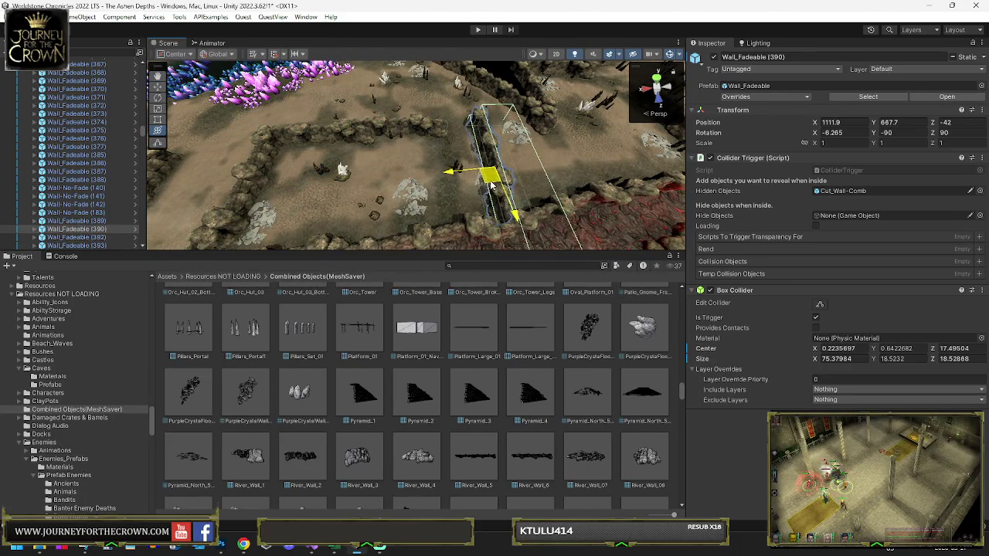
left_click(385, 126)
left_click_drag(390, 118, 426, 140)
Shorten Wall_Fadeable (390)'s trigger box to Size X 76.80449, Center X -11.25405
key("e")
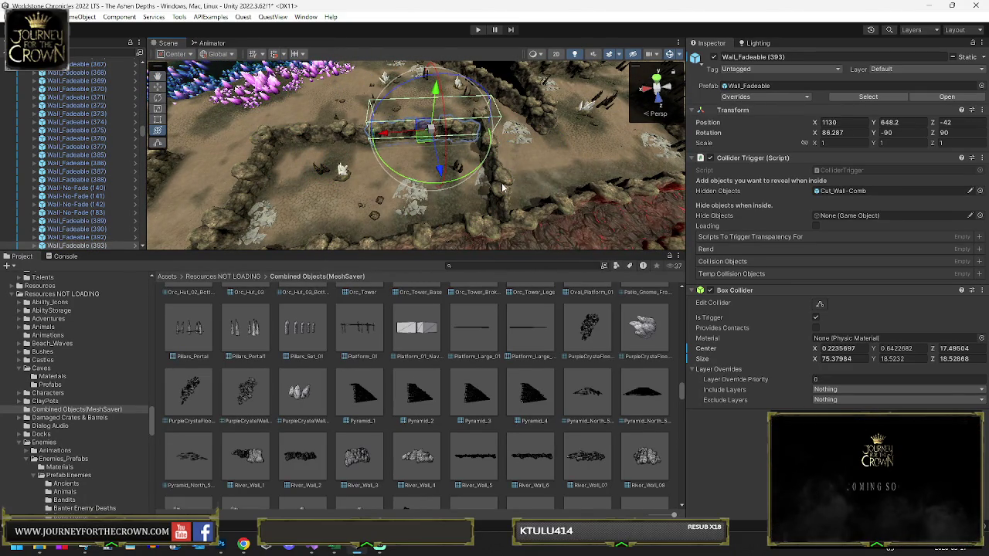
left_click(492, 182)
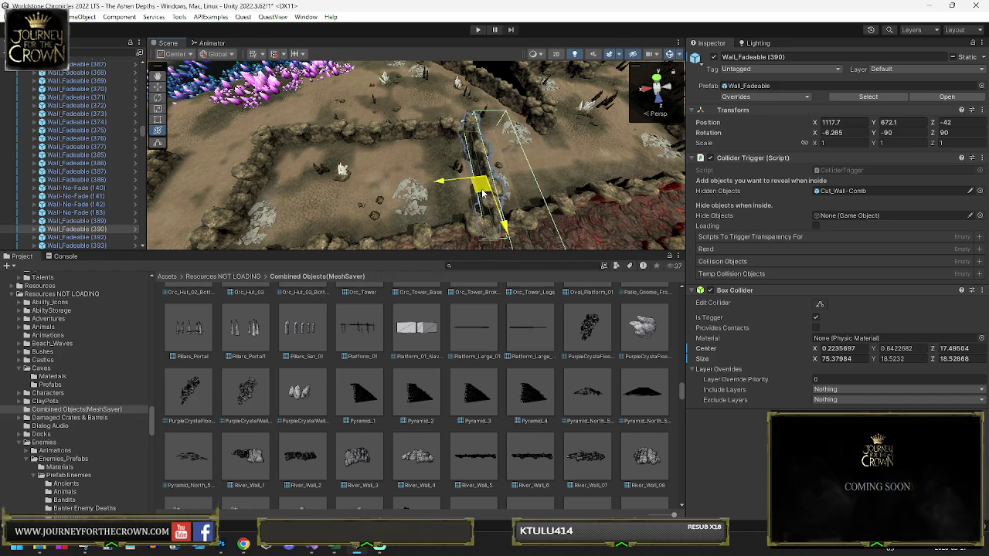
left_click_drag(483, 194, 704, 192)
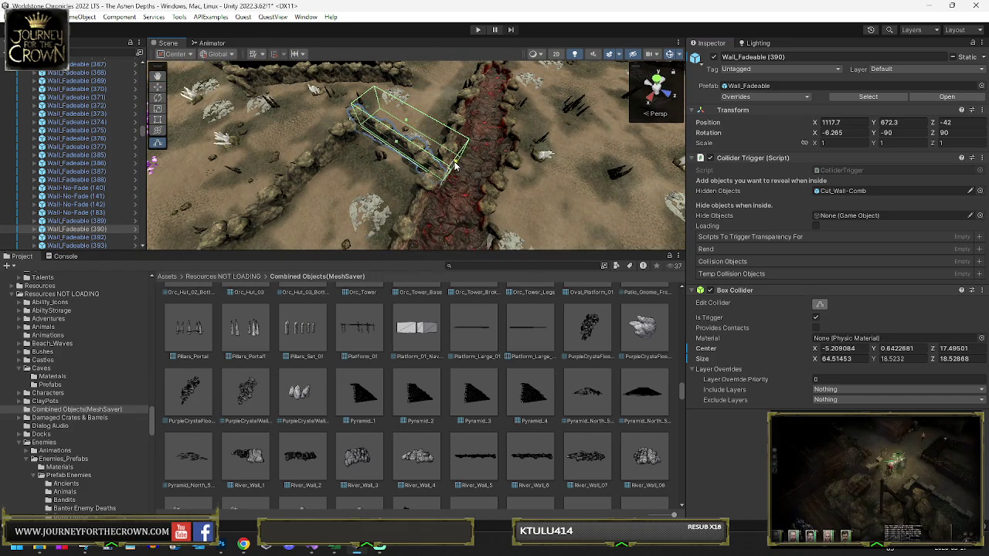
mouse_move(459, 167)
left_mouse_down()
mouse_move(344, 145)
mouse_move(466, 127)
mouse_move(881, 122)
mouse_move(608, 171)
left_mouse_up()
Select Rock Sandstone_LOD4 (200), turn it and move it toward the purple crystals
left_click(371, 201)
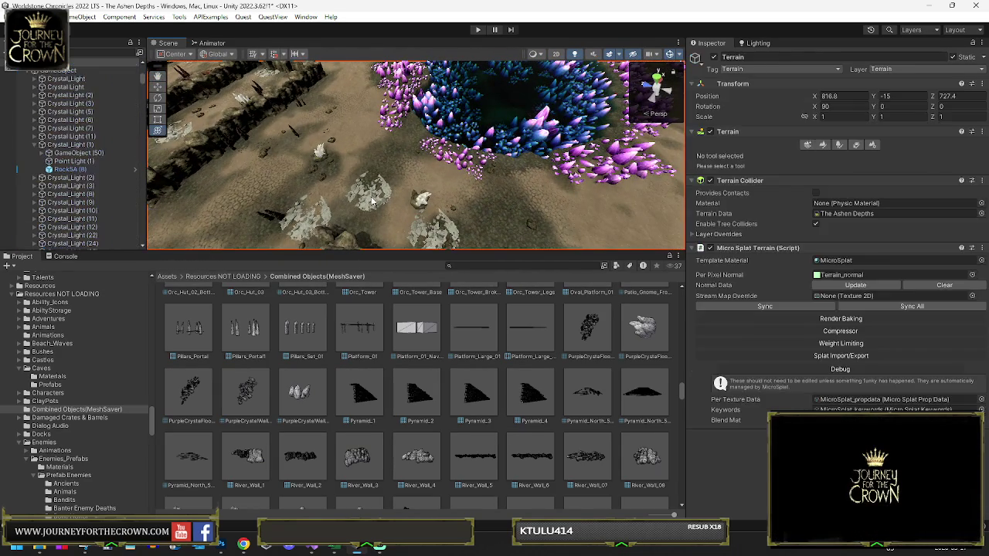
left_click(375, 203)
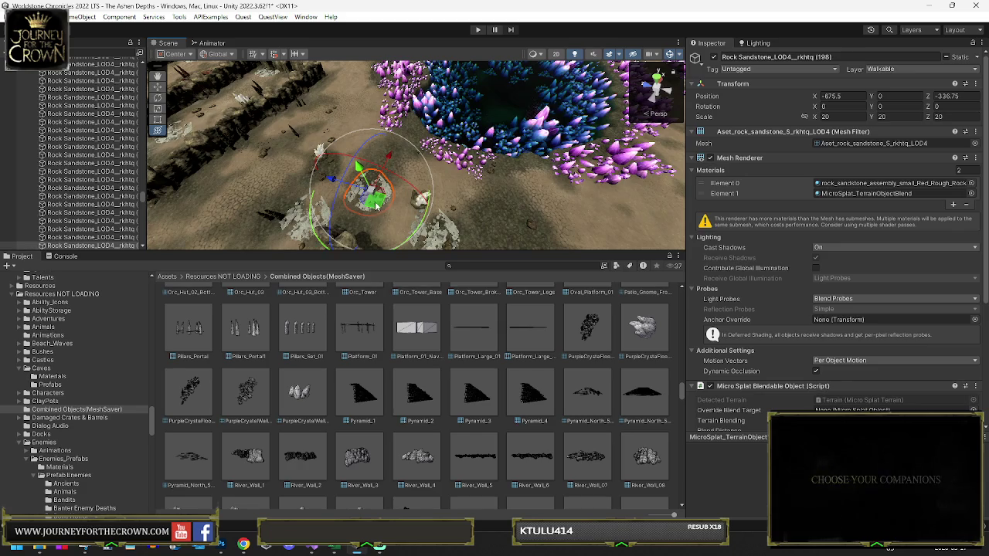
left_click(403, 125)
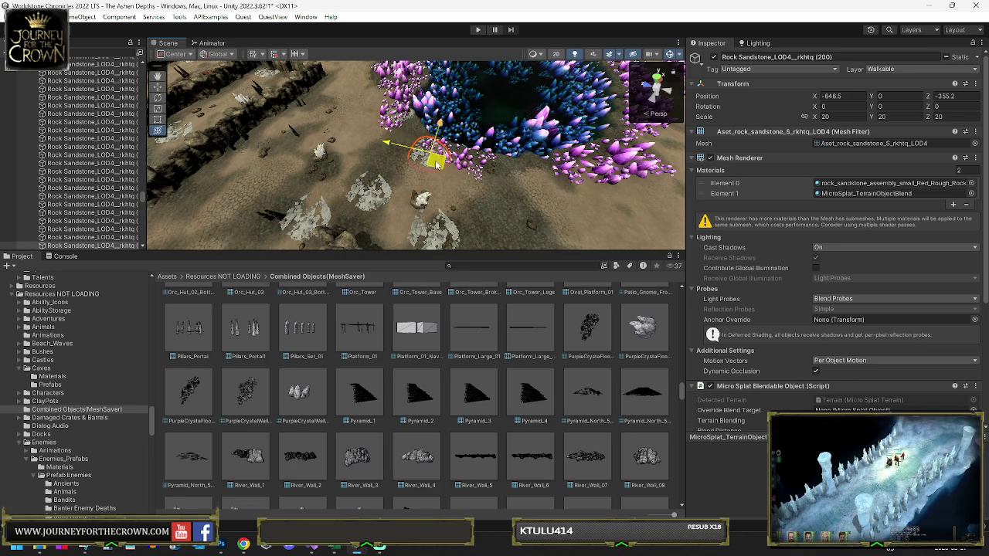
left_click_drag(436, 165, 433, 163)
key("f")
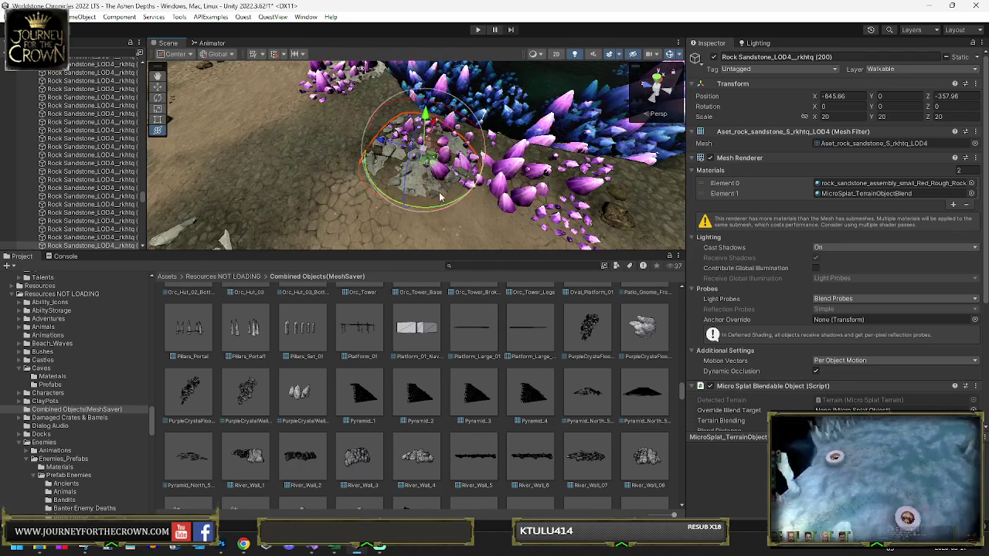
left_click_drag(500, 198, 507, 200)
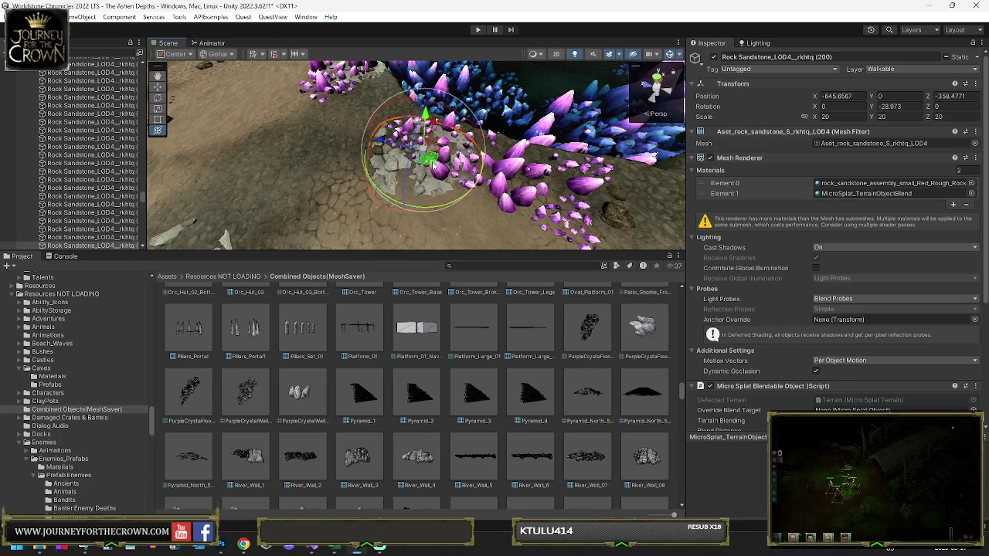
mouse_move(541, 166)
left_mouse_down()
mouse_move(612, 166)
mouse_move(347, 160)
left_mouse_up()
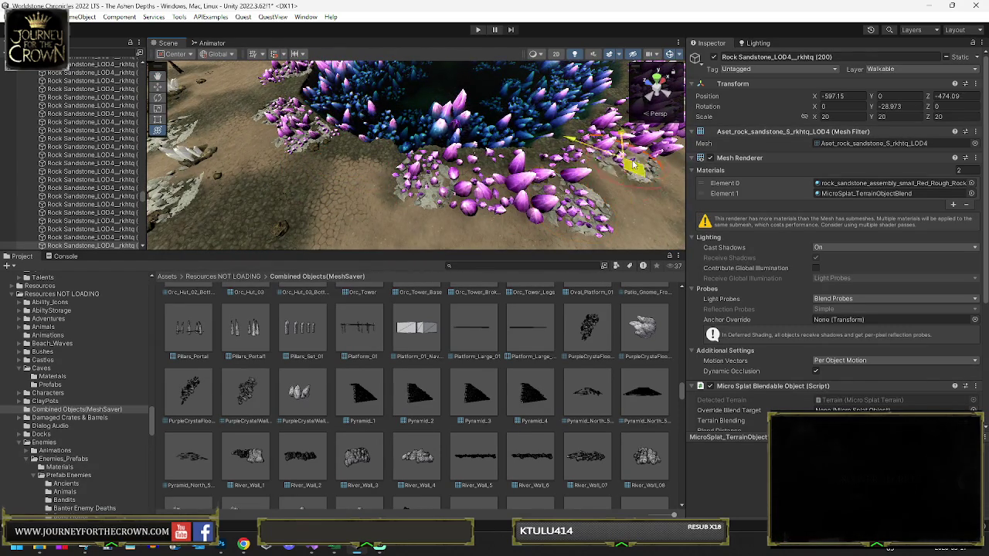
left_click_drag(633, 164, 618, 150)
key("f")
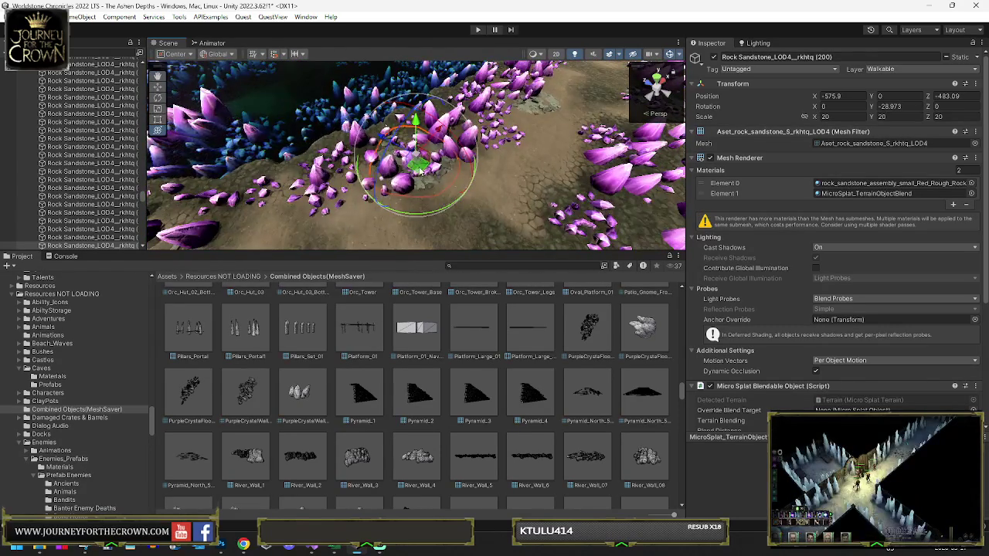
left_click_drag(325, 197, 501, 118)
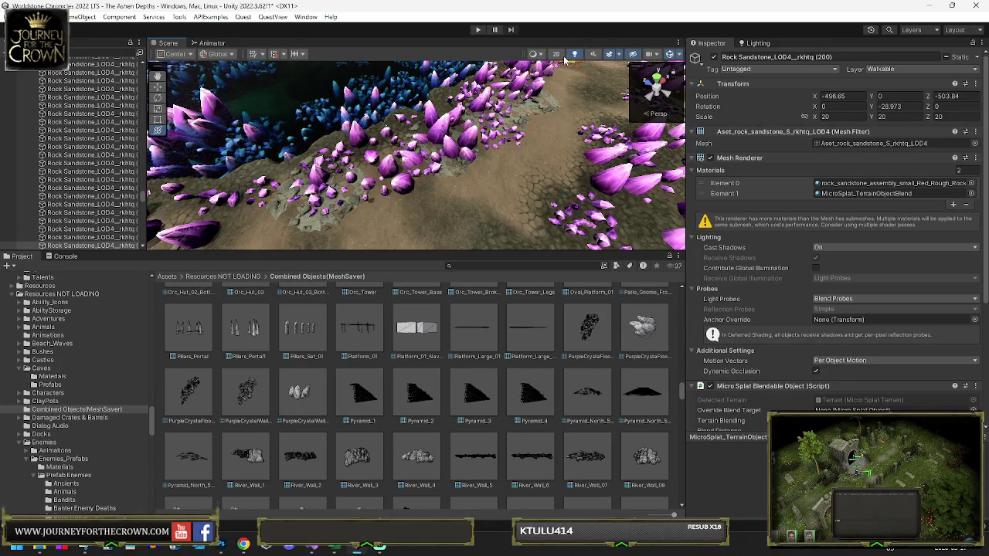
left_click_drag(565, 60, 548, 91)
key("f")
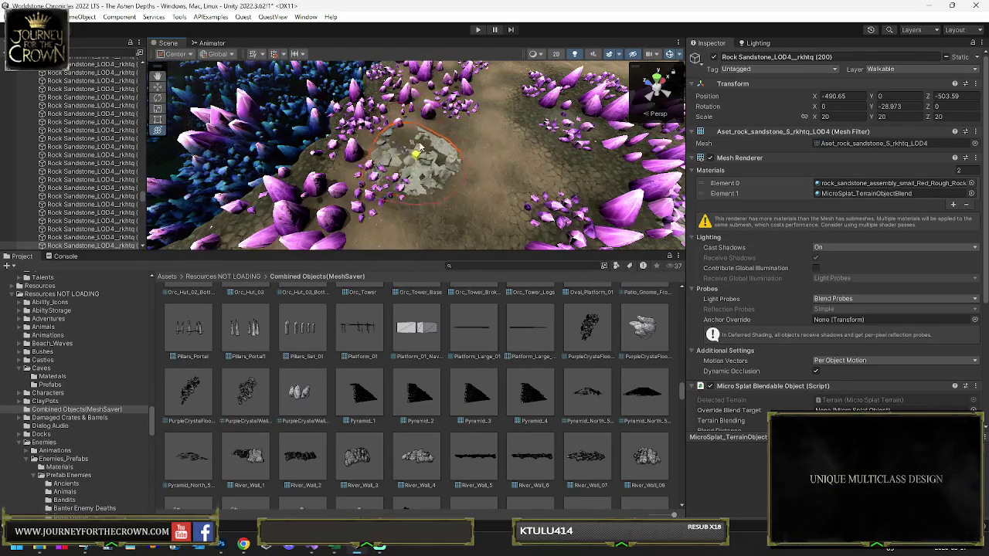
Scale the rock to about 38.7 and place it at X -582.85, Z -314.05
left_click_drag(420, 147, 386, 158)
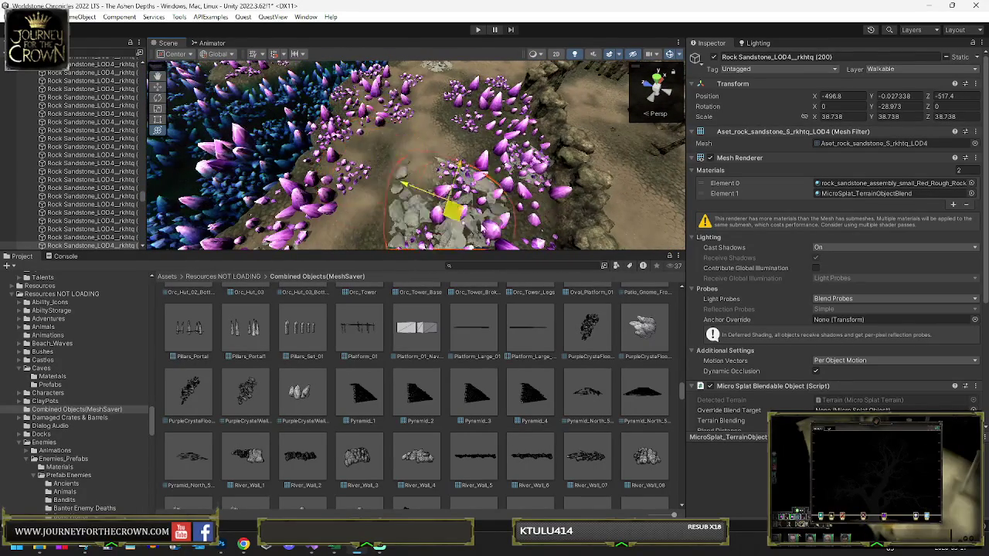
left_click_drag(513, 145, 506, 117)
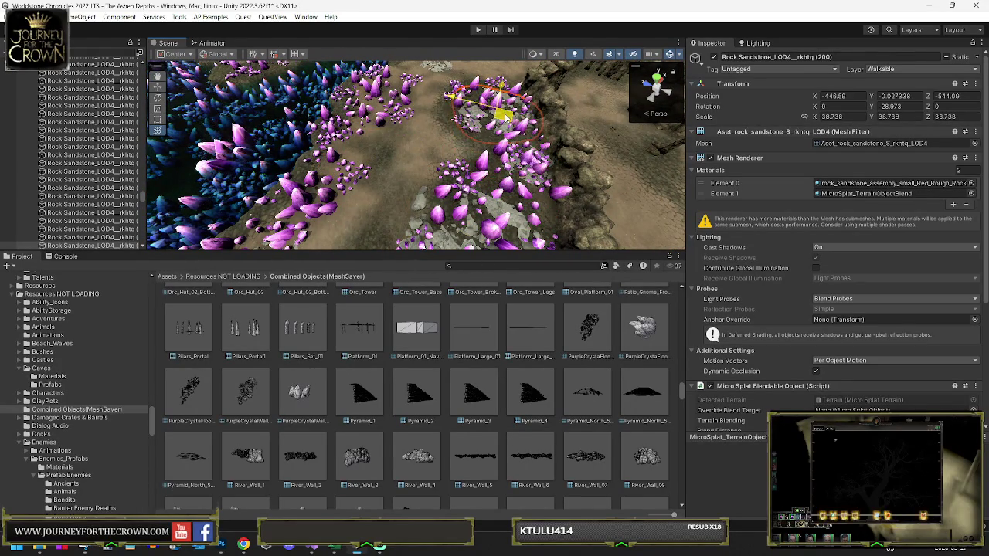
left_click_drag(272, 74, 232, 68)
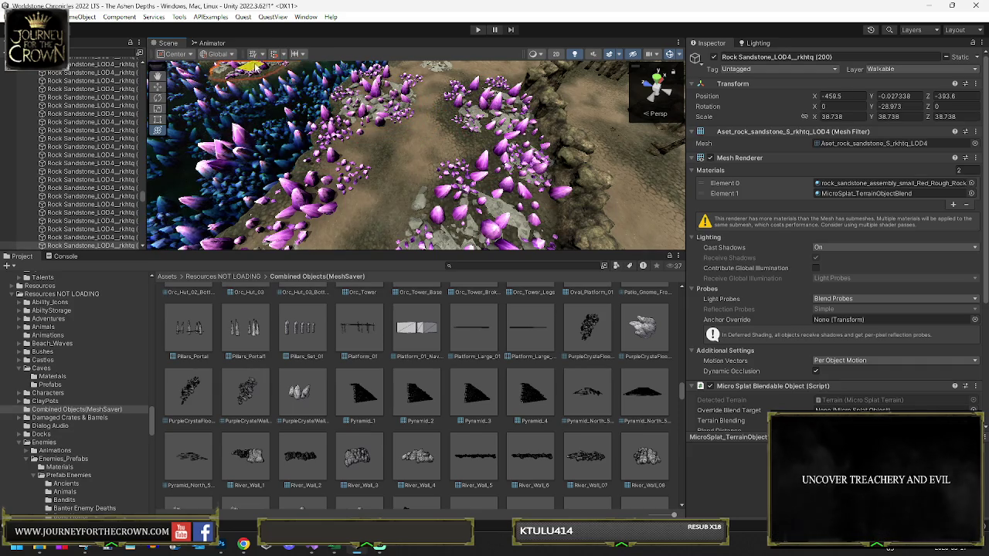
key("f")
left_click_drag(422, 174, 426, 165)
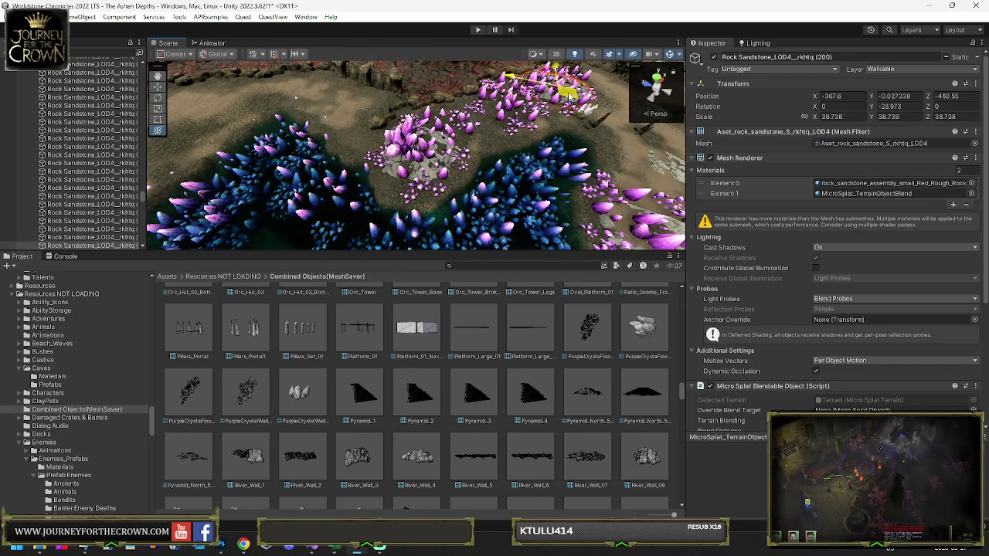
mouse_move(543, 110)
left_mouse_down()
mouse_move(490, 105)
mouse_move(342, 147)
left_mouse_up()
left_click_drag(212, 135, 205, 133)
key("f")
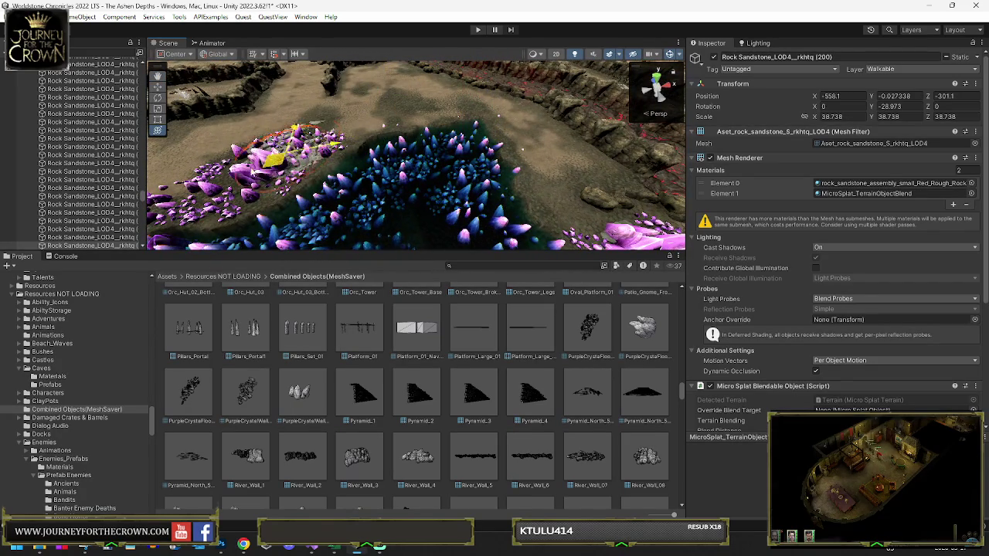
left_click_drag(232, 178, 227, 174)
key("f")
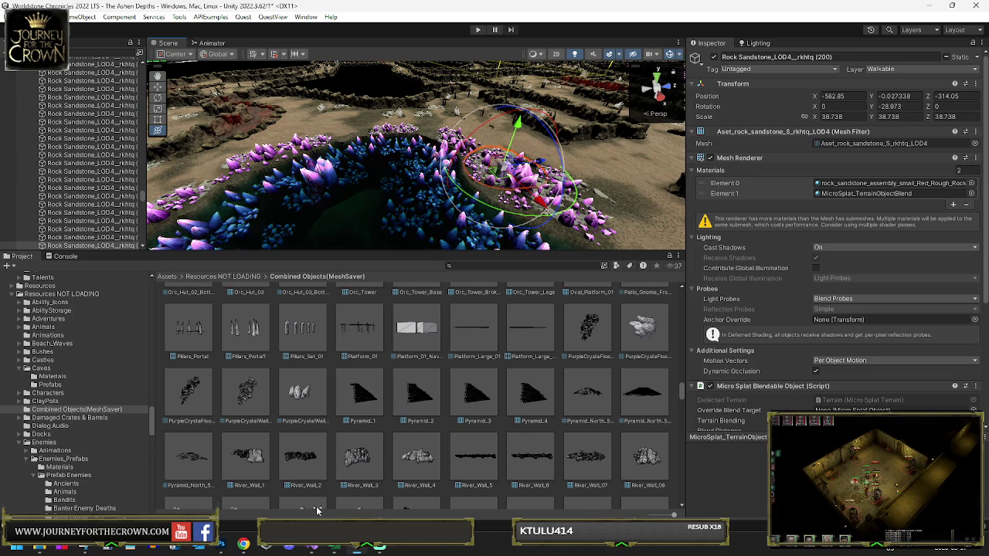
left_click_drag(319, 250, 319, 421)
mouse_move(309, 347)
left_mouse_down()
mouse_move(226, 296)
mouse_move(465, 324)
mouse_move(376, 380)
left_mouse_up()
Duplicate the purple crystal cluster, moving the copy up-left and rotating it
left_click(466, 324)
key("f")
key("y")
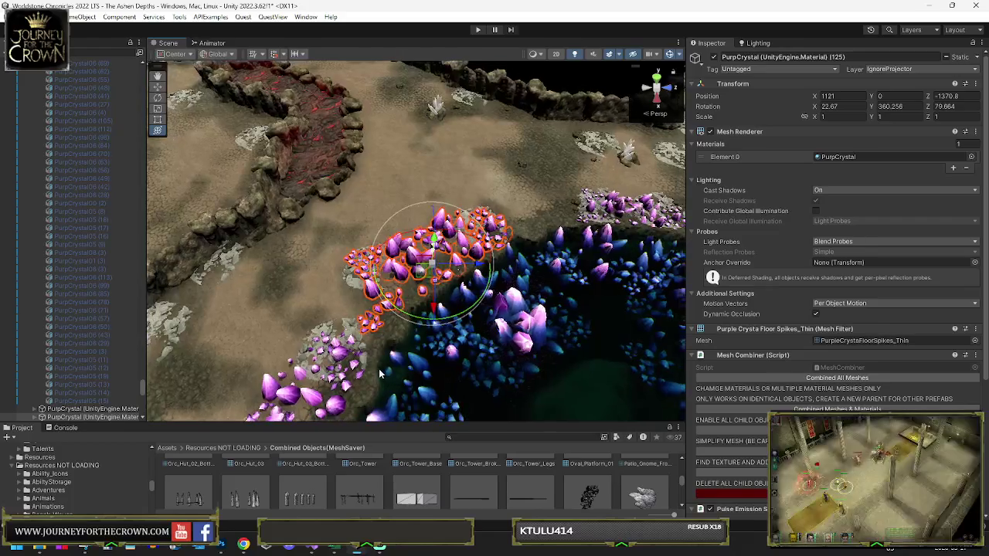
key("ctrl+d")
mouse_move(431, 266)
left_mouse_down()
mouse_move(420, 269)
mouse_move(386, 165)
left_mouse_up()
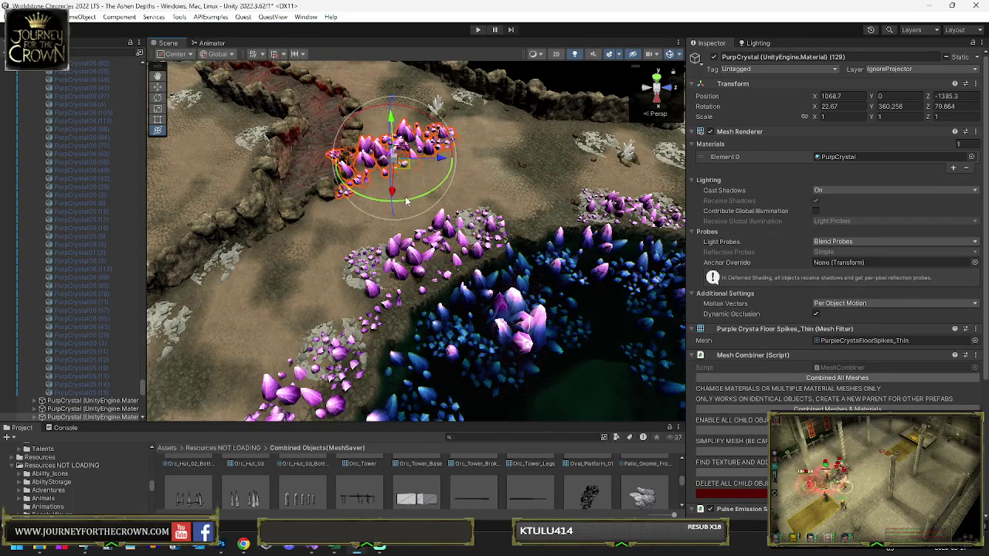
left_click_drag(408, 201, 369, 188)
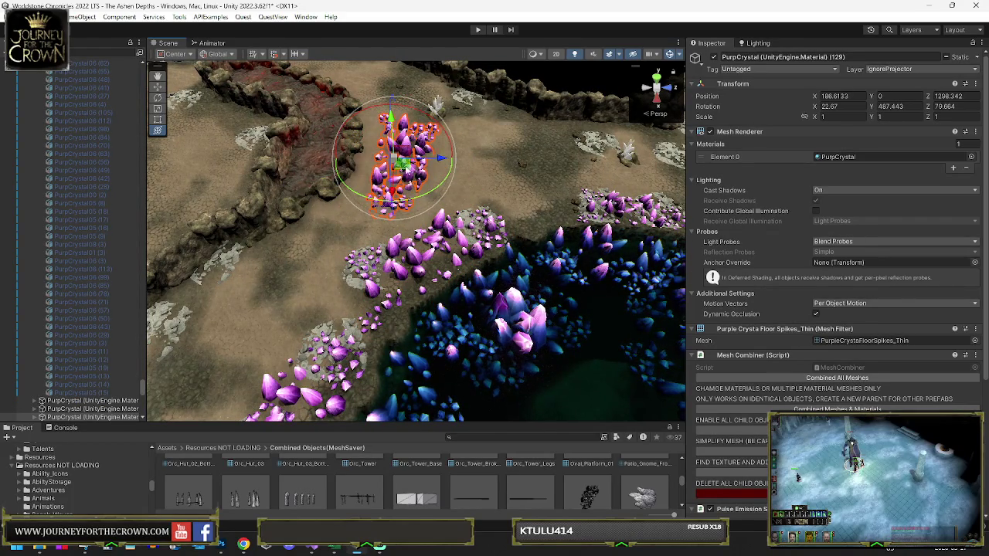
Duplicate a nearby sandstone rock beside the crystals and set the terrain to Paint Terrain
left_click(472, 223)
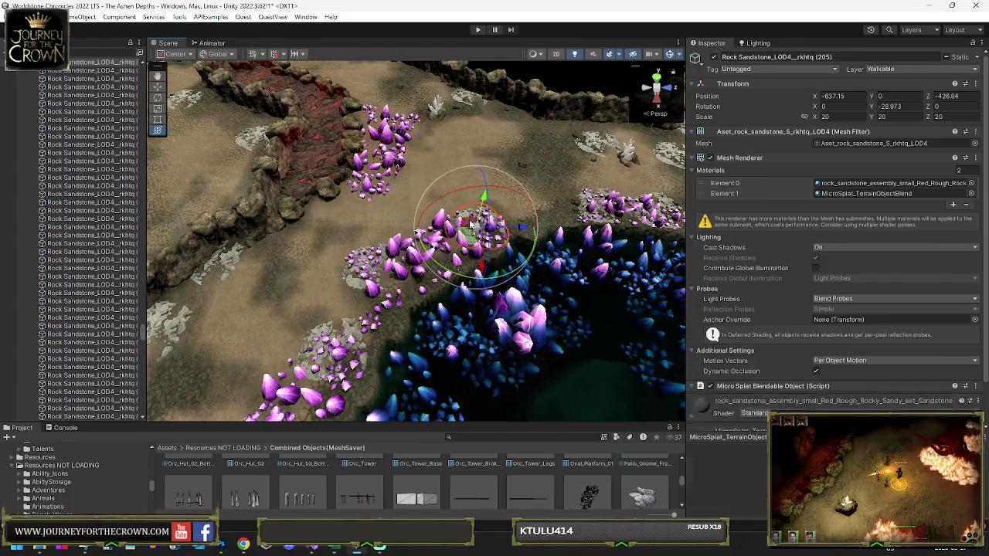
key("ctrl+d")
left_click_drag(477, 224, 398, 180)
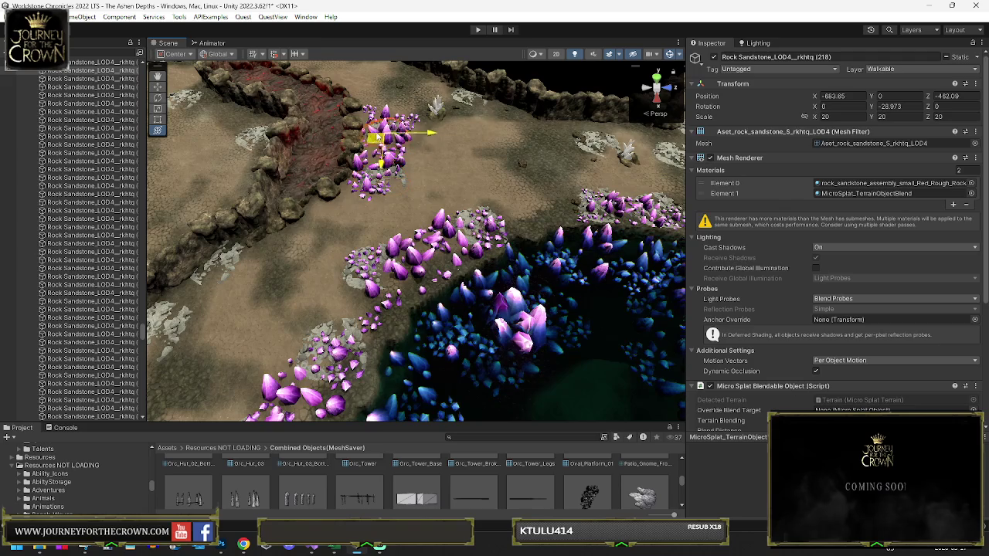
left_click(544, 168)
left_click(816, 146)
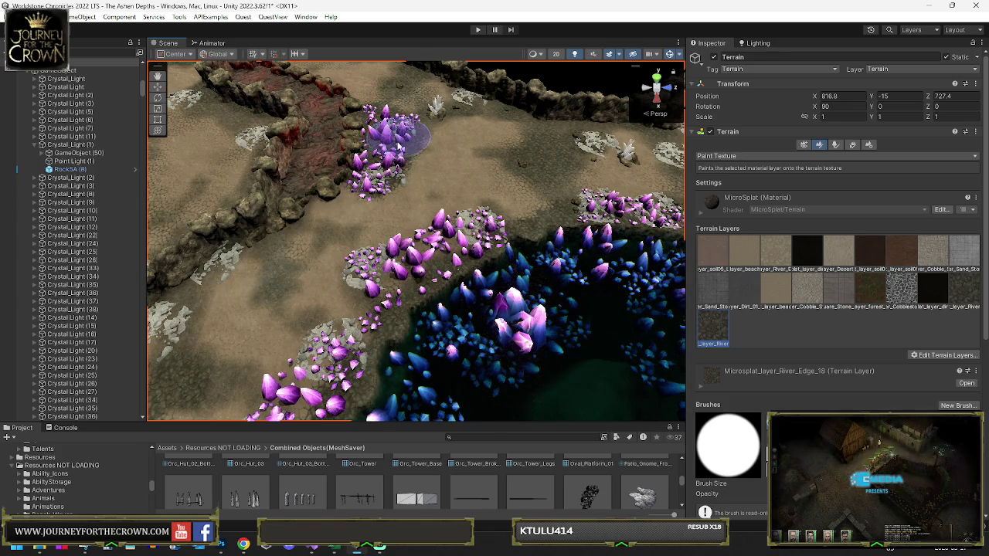
Set the selected crystal cluster's scale to 1
mouse_move(331, 221)
left_mouse_down()
mouse_move(543, 213)
mouse_move(327, 200)
left_mouse_up()
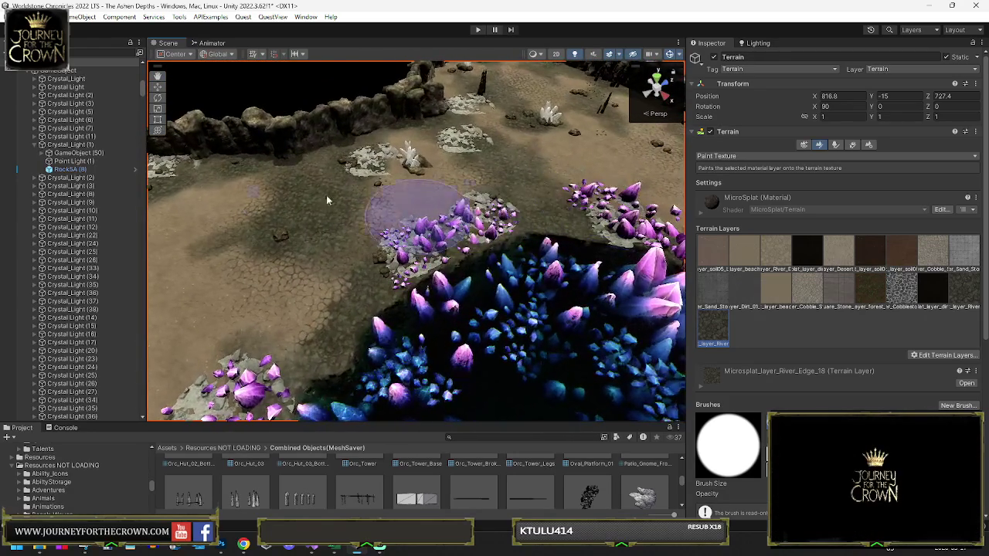
left_click(71, 186)
left_click(419, 228)
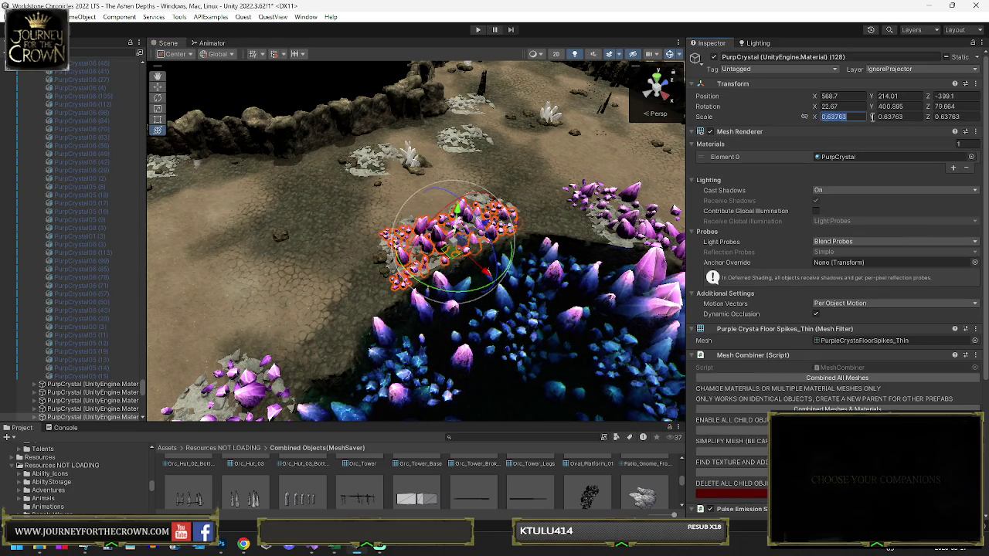
type("1")
left_click(915, 117)
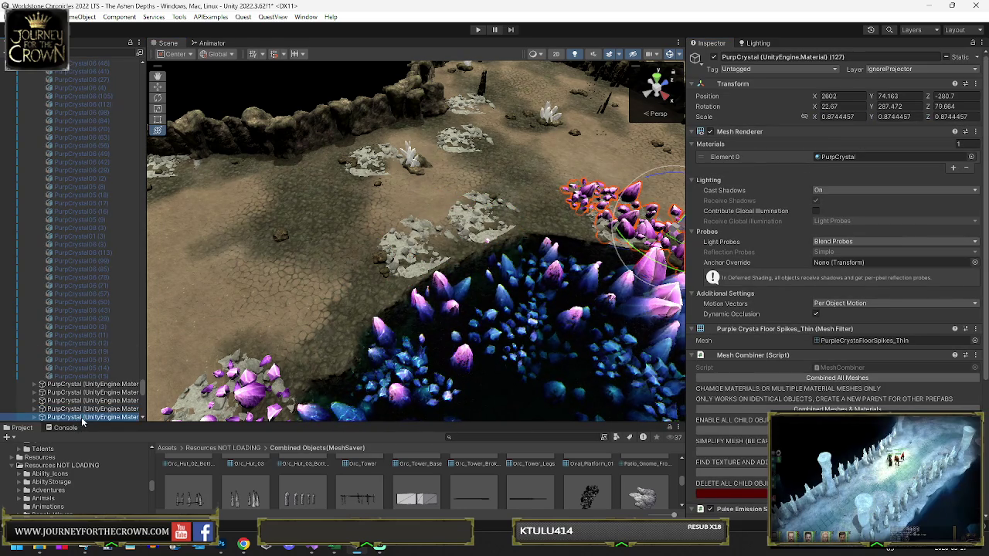
Select and frame the thin-spike cluster PurpCrystal (128), moving it to a new spot
left_click(539, 276)
left_click(611, 210)
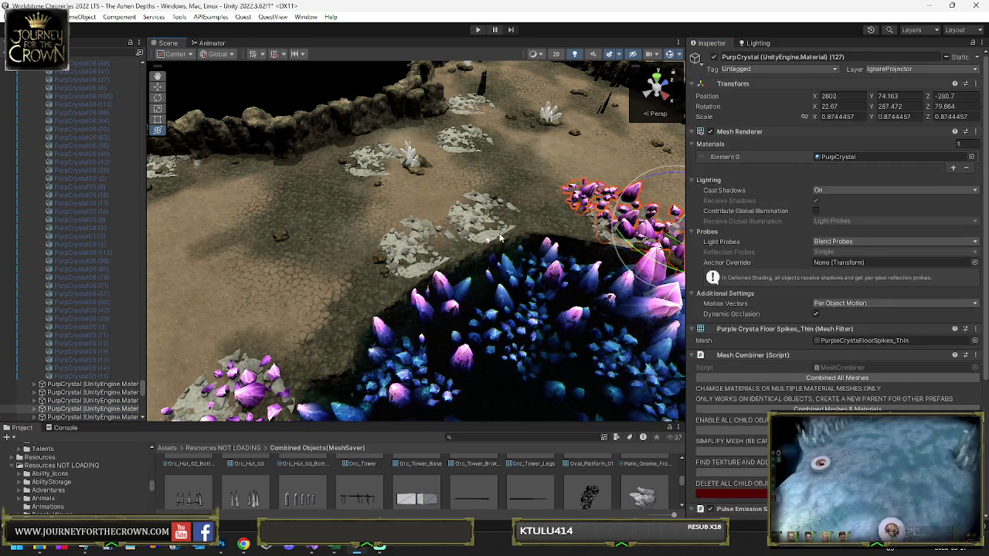
key("f")
left_click(576, 174)
key("f")
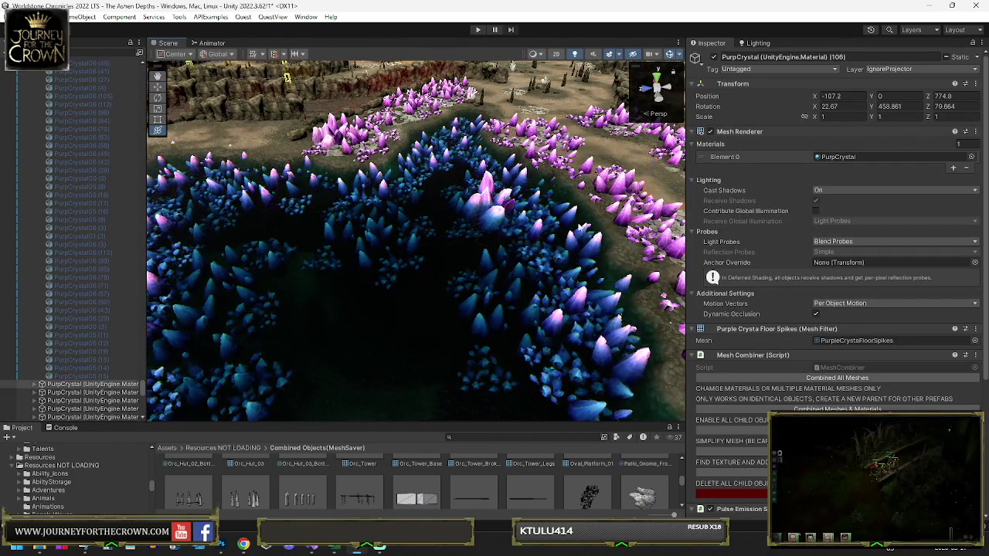
left_click(634, 216)
key("f")
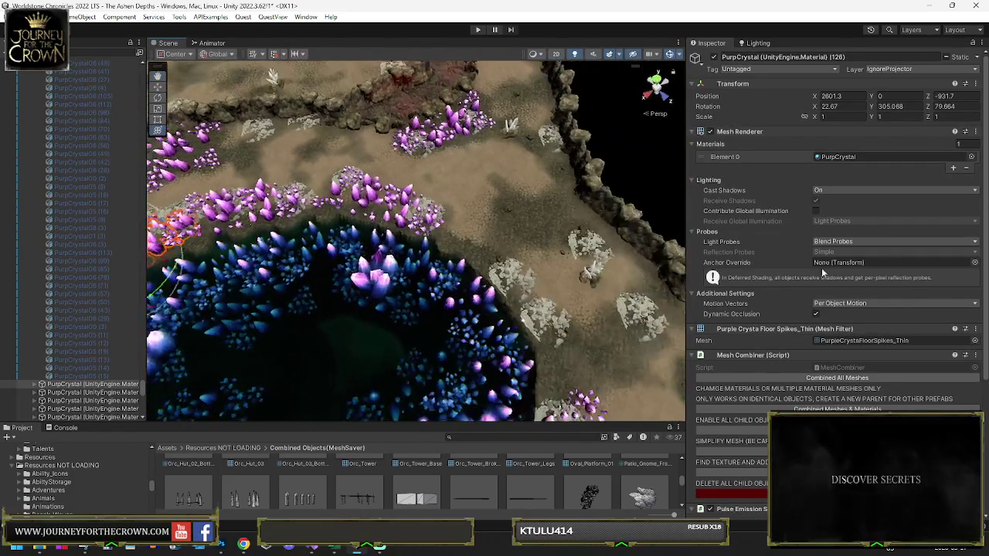
key("f")
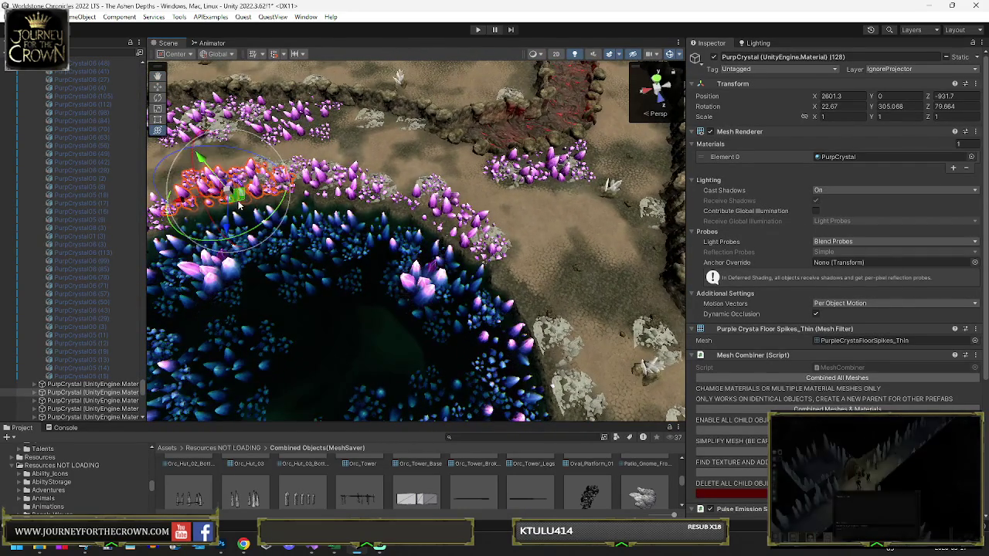
left_click_drag(240, 205, 558, 284)
key("f")
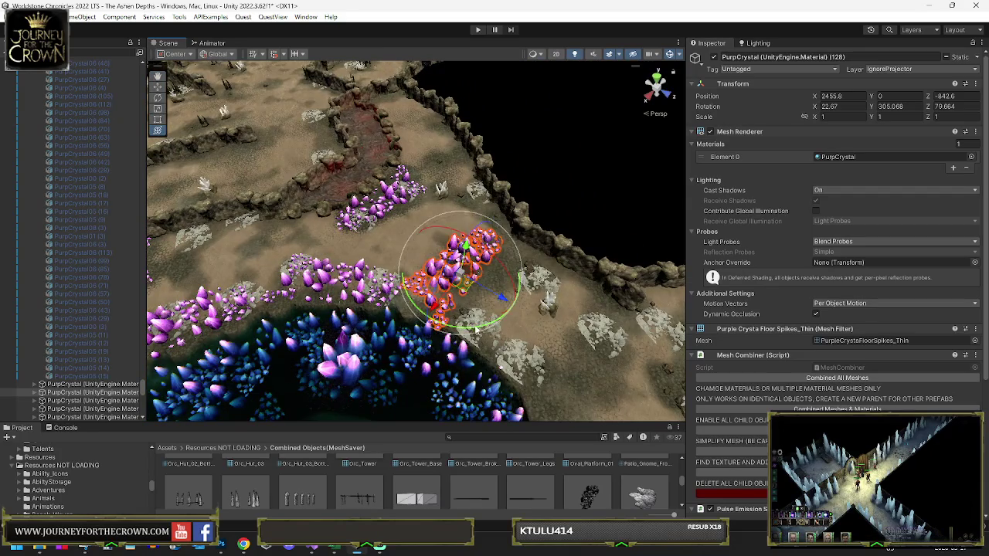
Rotate and place PurpCrystal (128) at X 196.3, Z -845.6, Y rotation 397.631
mouse_move(476, 330)
left_mouse_down()
mouse_move(564, 299)
mouse_move(567, 329)
left_mouse_up()
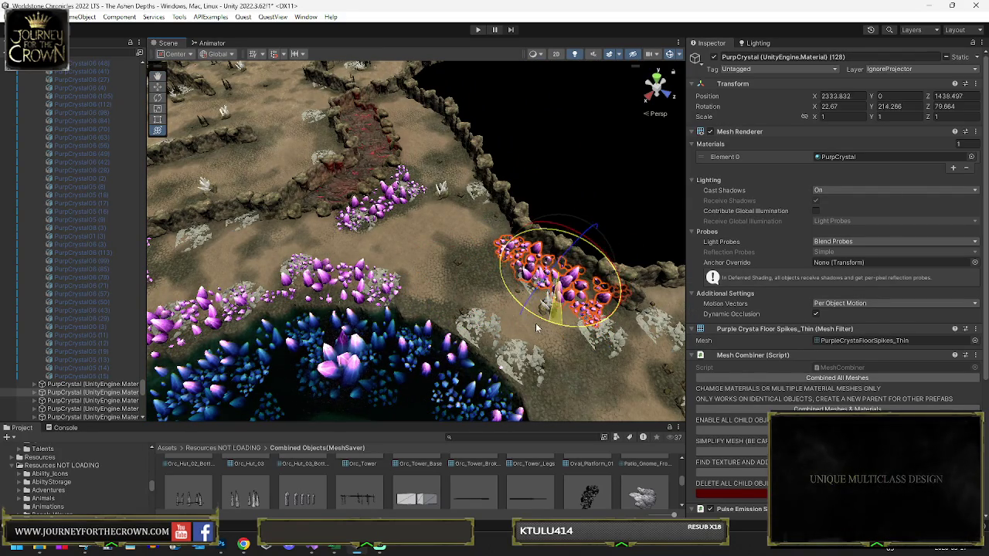
left_click_drag(546, 286, 546, 280)
key("f")
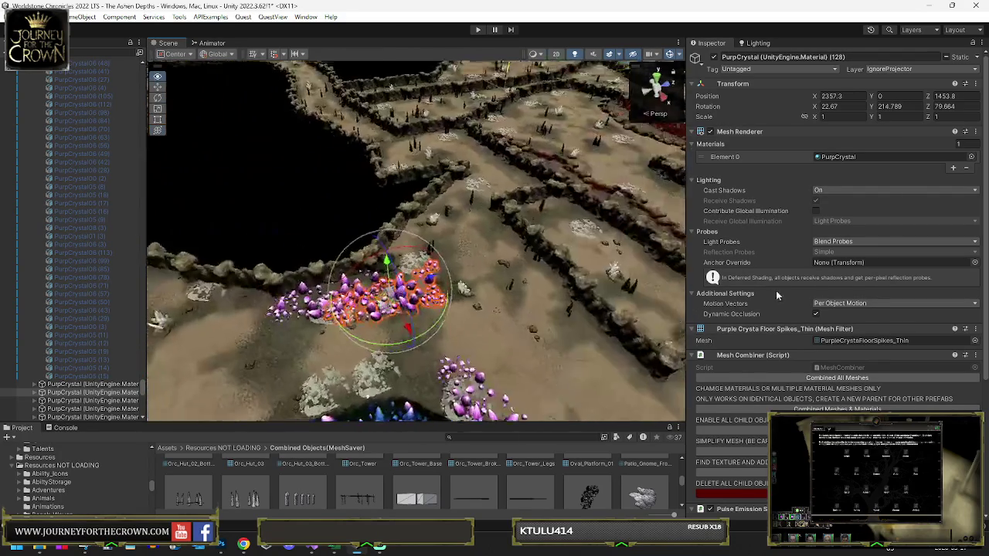
mouse_move(333, 325)
left_mouse_down()
mouse_move(272, 340)
mouse_move(585, 360)
mouse_move(541, 368)
left_mouse_up()
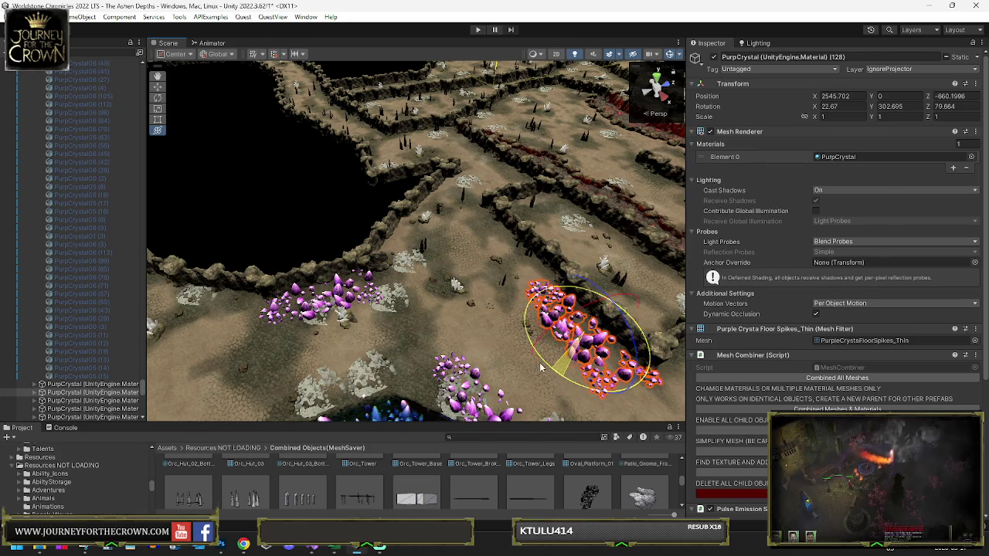
mouse_move(589, 344)
left_mouse_down()
mouse_move(506, 259)
mouse_move(376, 325)
mouse_move(334, 332)
mouse_move(339, 303)
left_mouse_up()
key("f")
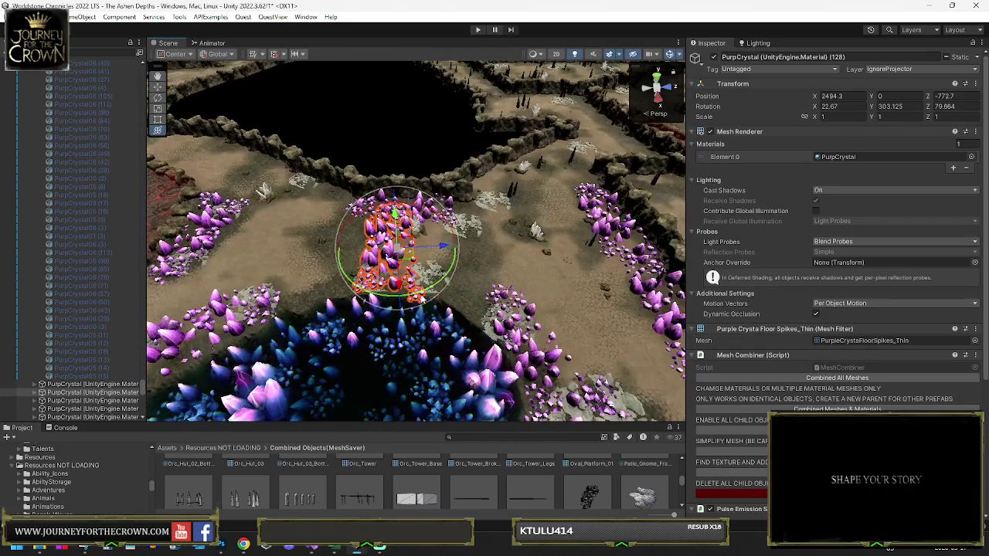
mouse_move(334, 255)
left_mouse_down()
mouse_move(190, 290)
mouse_move(196, 286)
left_mouse_up()
mouse_move(397, 255)
left_mouse_down()
mouse_move(398, 292)
mouse_move(473, 311)
mouse_move(430, 204)
left_mouse_up()
left_click(430, 204)
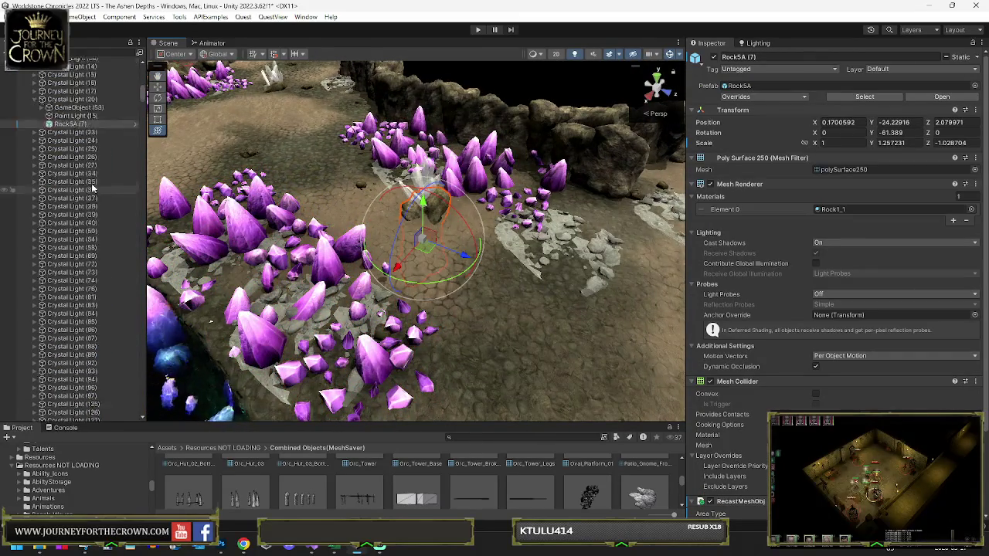
left_click(123, 161)
left_click(265, 92)
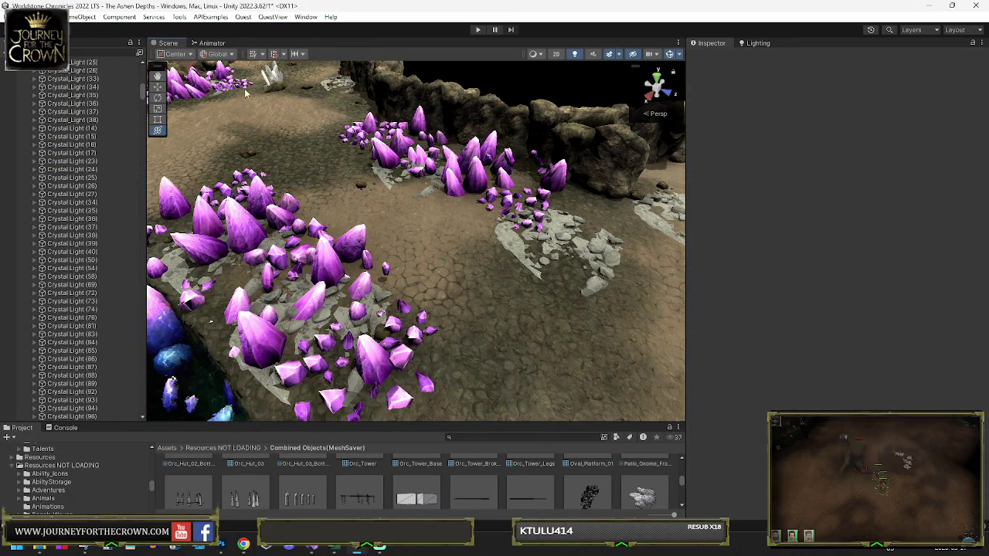
left_click(245, 93)
left_click(464, 255)
mouse_move(464, 255)
left_mouse_down()
mouse_move(540, 261)
mouse_move(494, 259)
left_mouse_up()
left_click(348, 247)
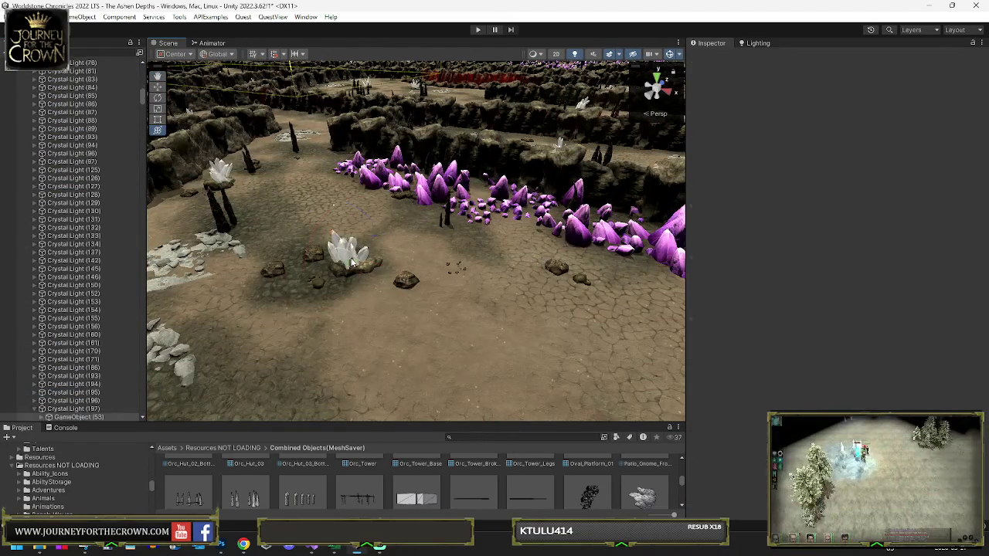
left_click(284, 300)
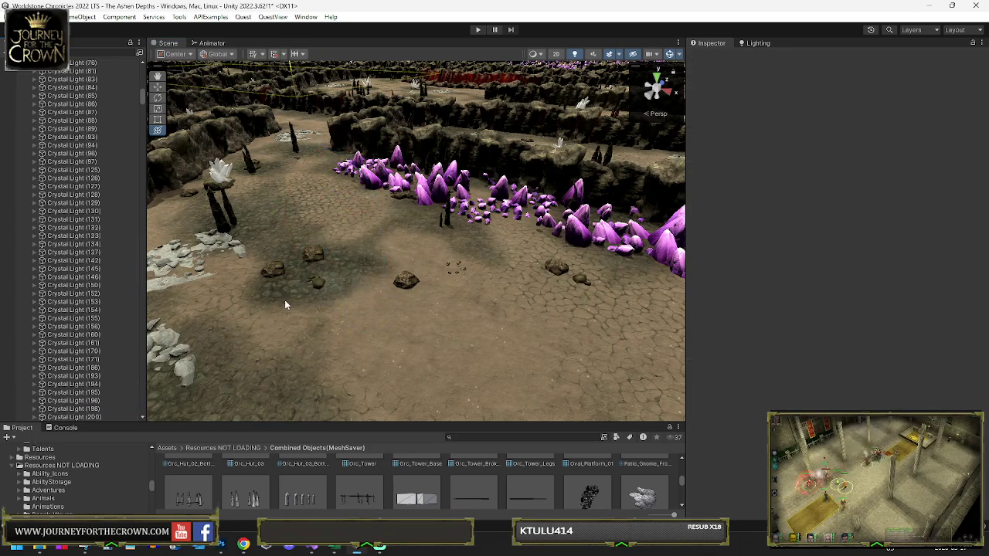
scroll(284, 299, "up", 5)
left_click_drag(510, 247, 771, 287)
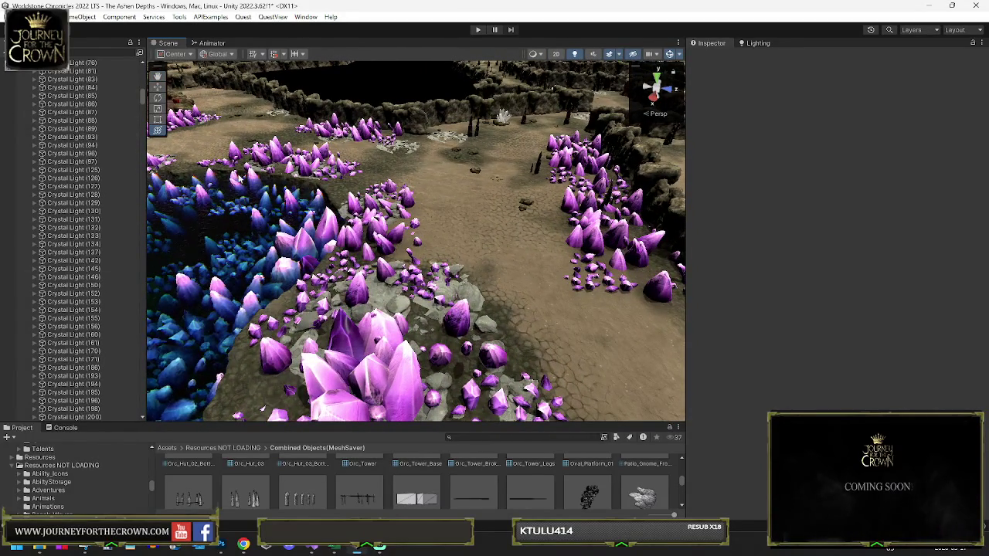
left_click(292, 176)
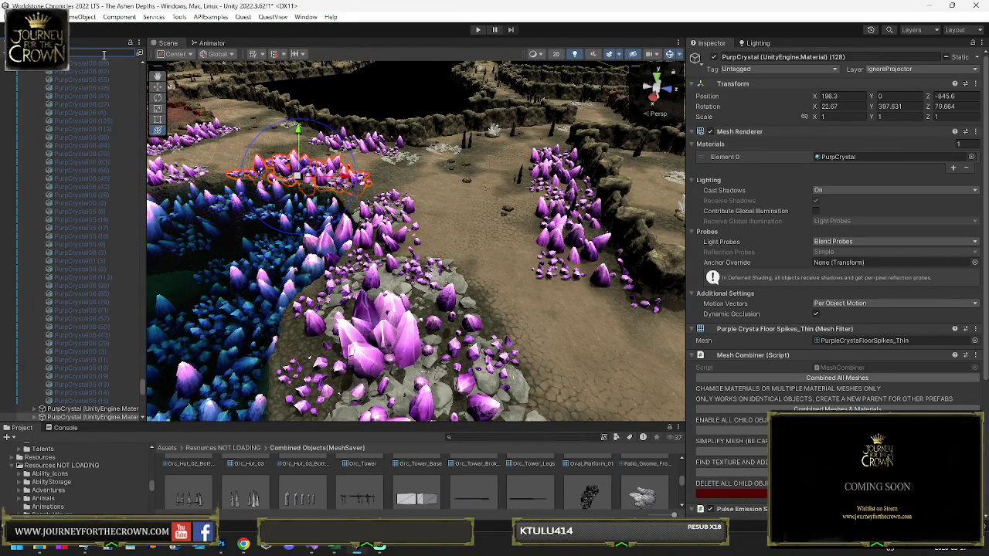
Rescan the A* graphs, generate the navmesh cache, and save the Ashen Depths scene
type("Background")
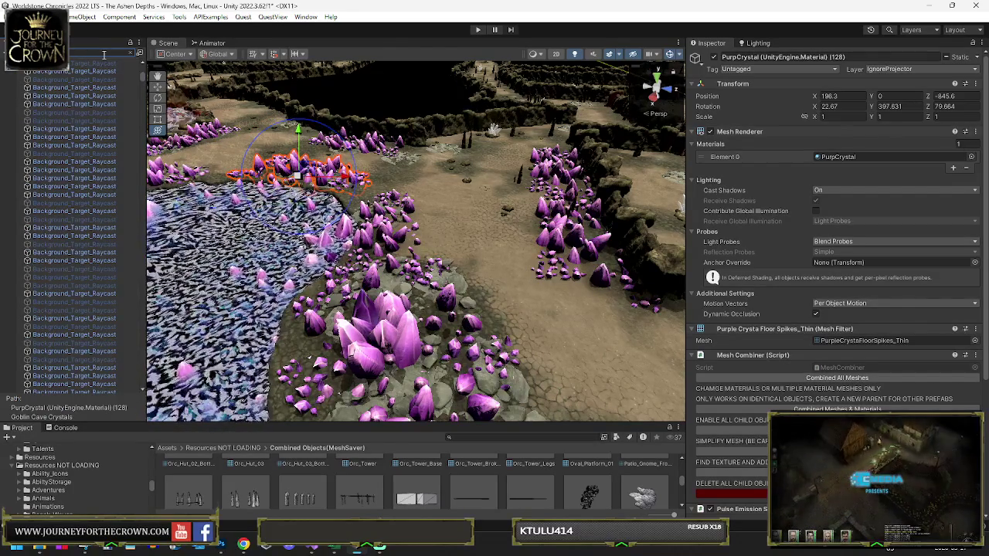
key("Return")
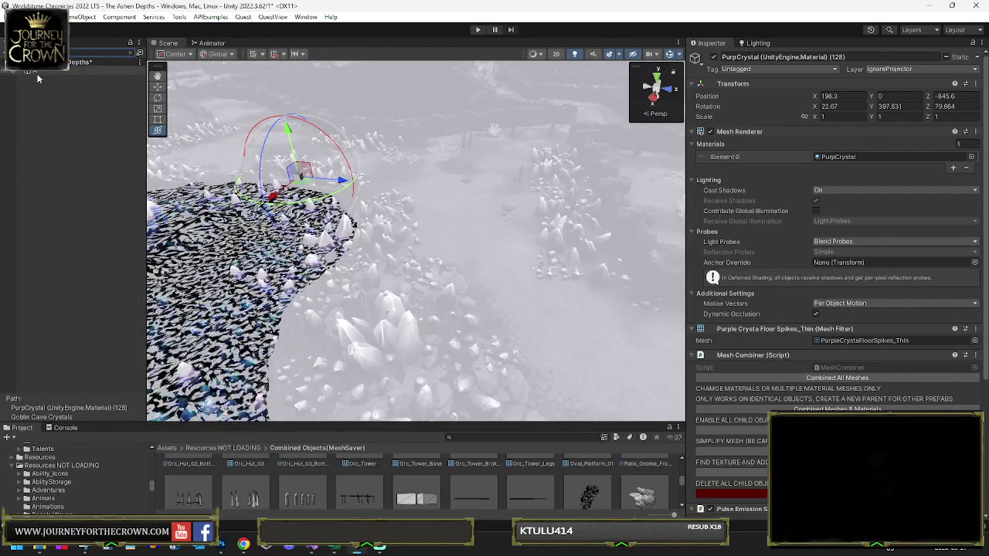
left_click(35, 72)
scroll(730, 382, "down", 3)
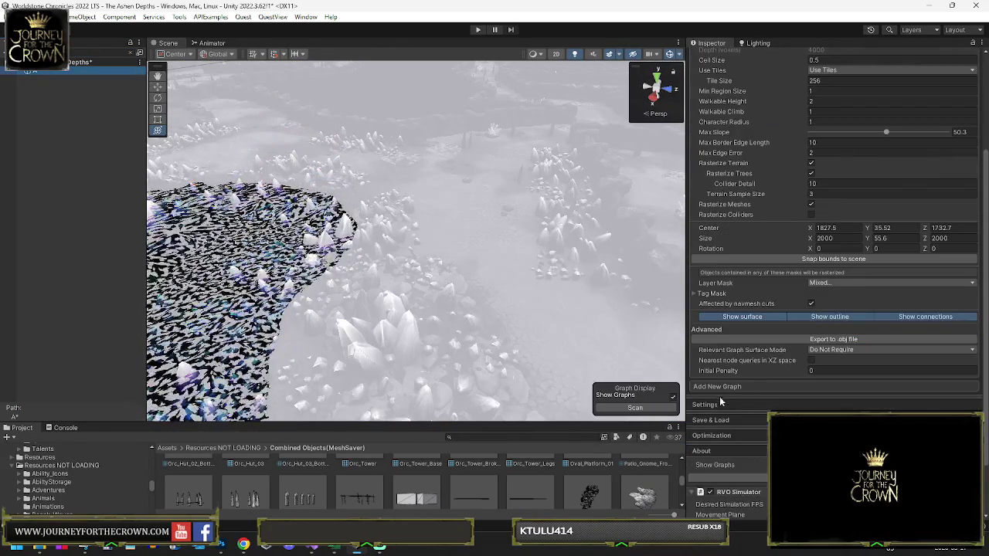
left_click(711, 421)
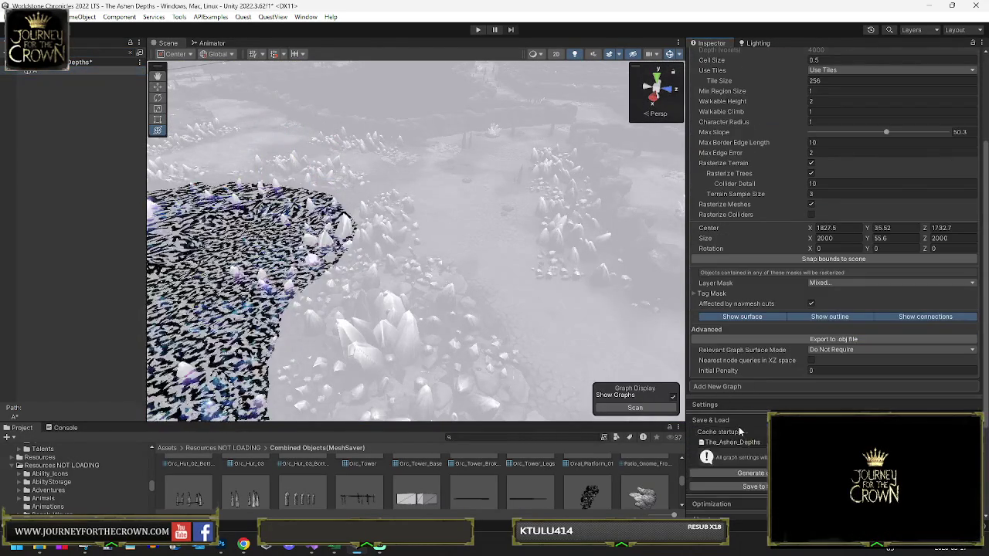
left_click(738, 474)
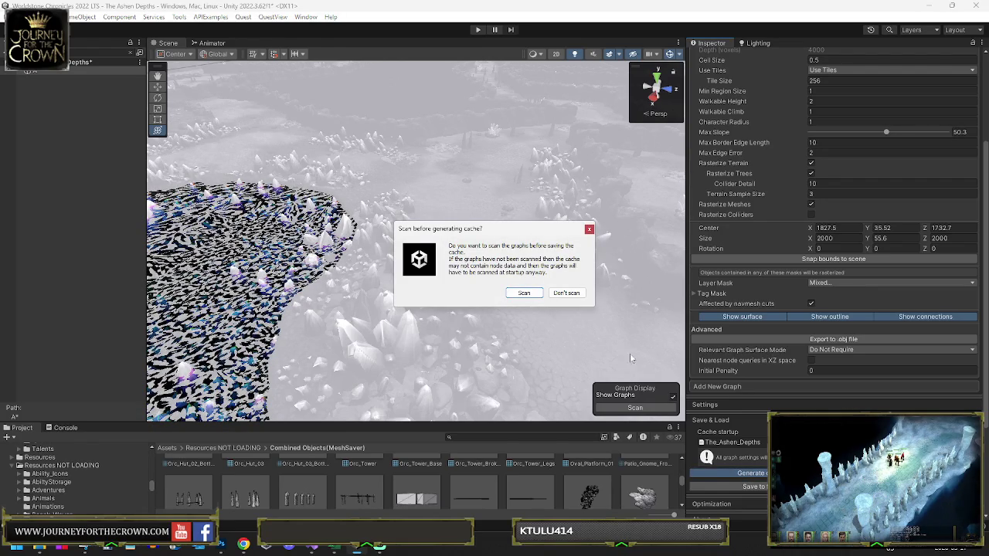
left_click(524, 296)
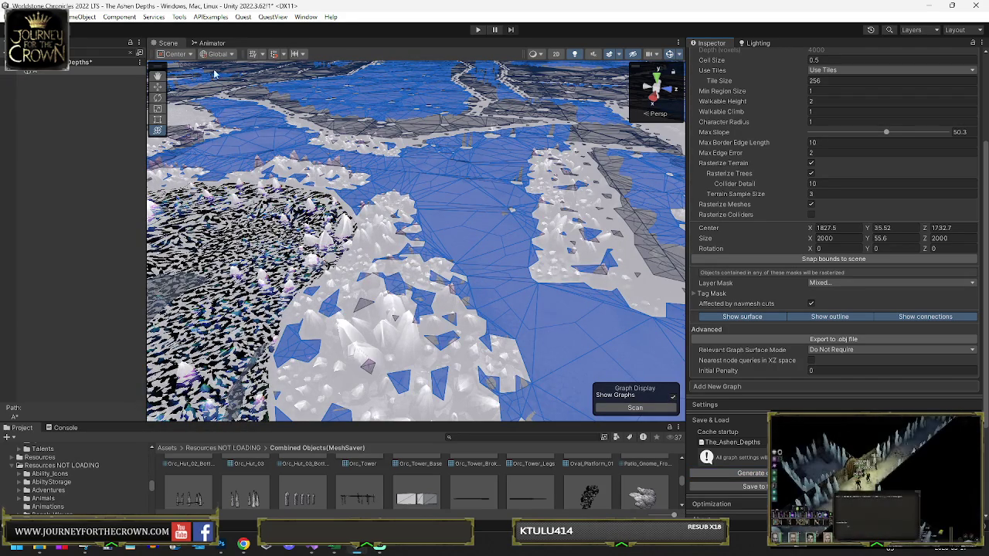
key("ctrl+s")
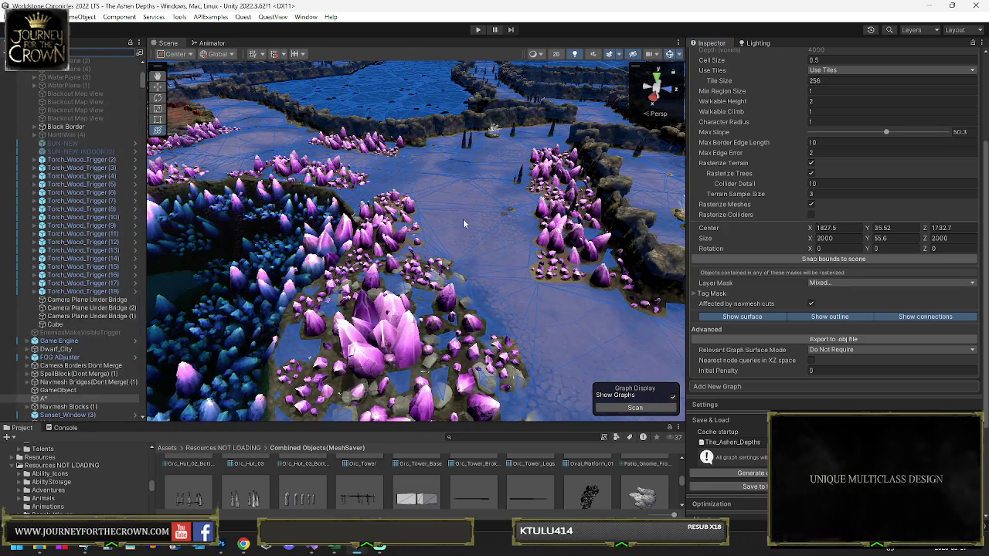
mouse_move(464, 224)
left_mouse_down()
mouse_move(438, 241)
mouse_move(520, 187)
left_mouse_up()
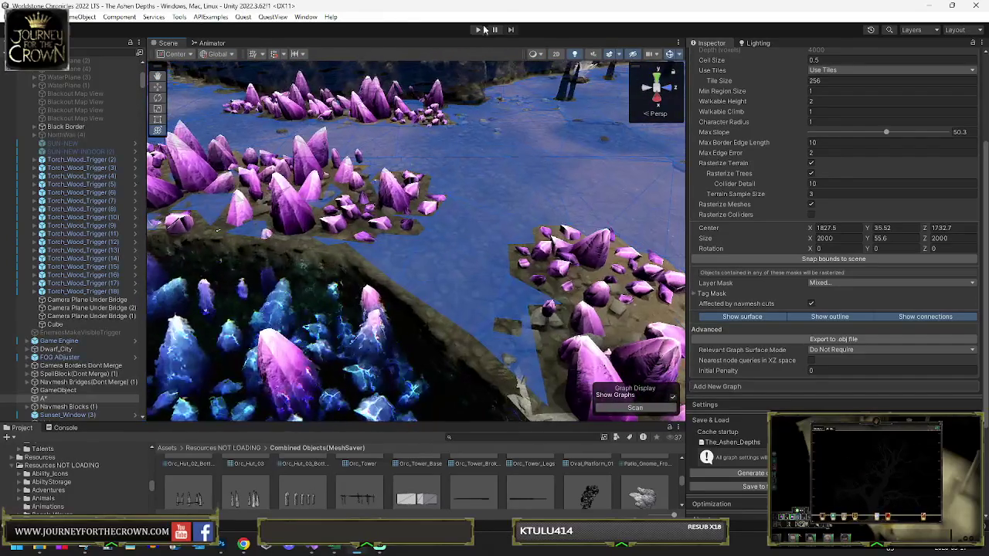
Survey the crystal field and maze in the Scene view, then enter Play mode
left_click(477, 30)
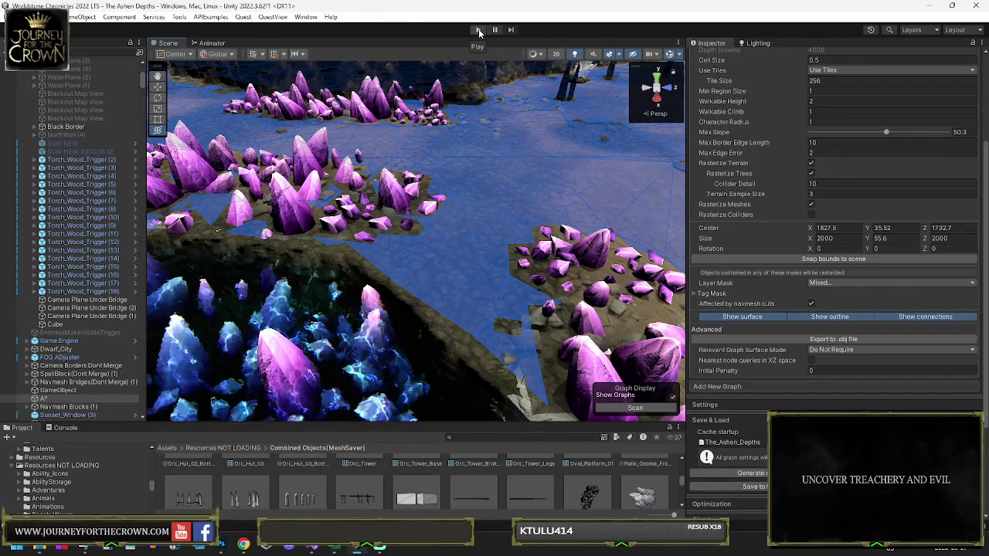
mouse_move(496, 140)
left_mouse_down()
mouse_move(290, 137)
mouse_move(255, 102)
left_mouse_up()
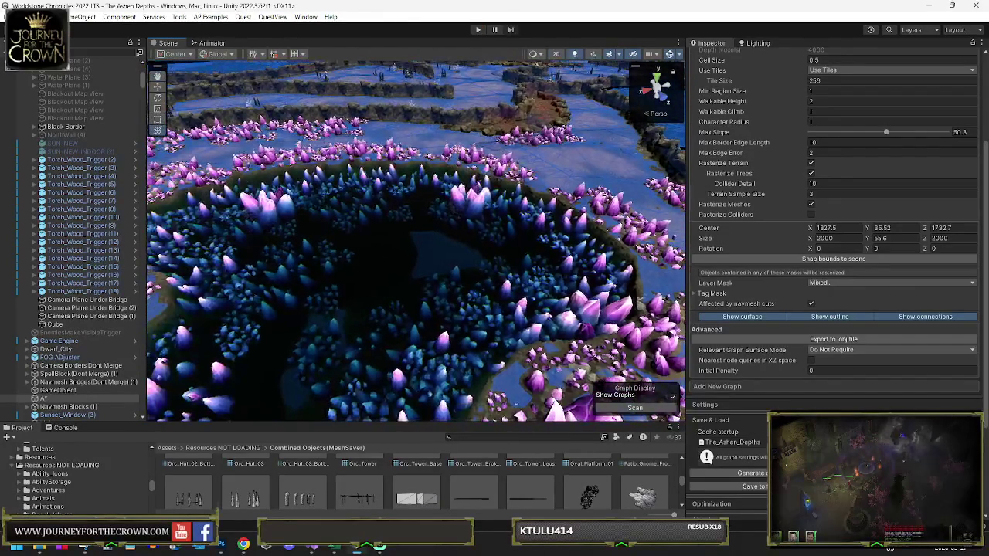
scroll(61, 306, "up", 5)
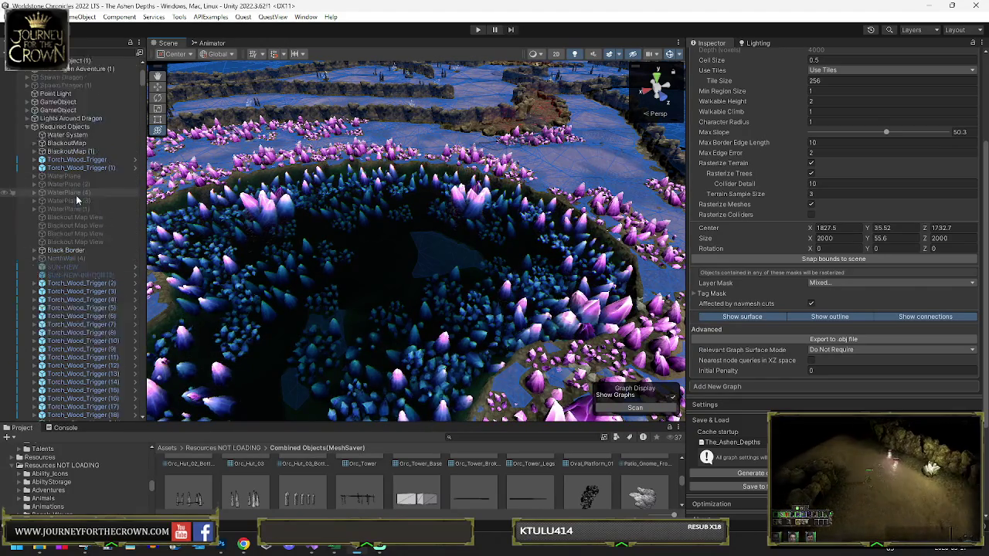
mouse_move(333, 237)
left_mouse_down()
mouse_move(479, 199)
mouse_move(487, 116)
left_mouse_up()
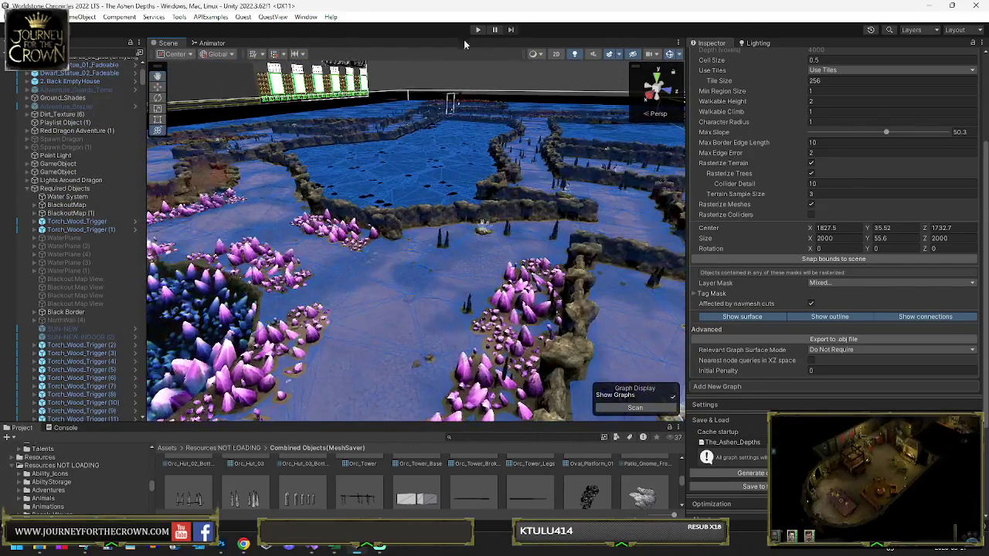
left_click(478, 29)
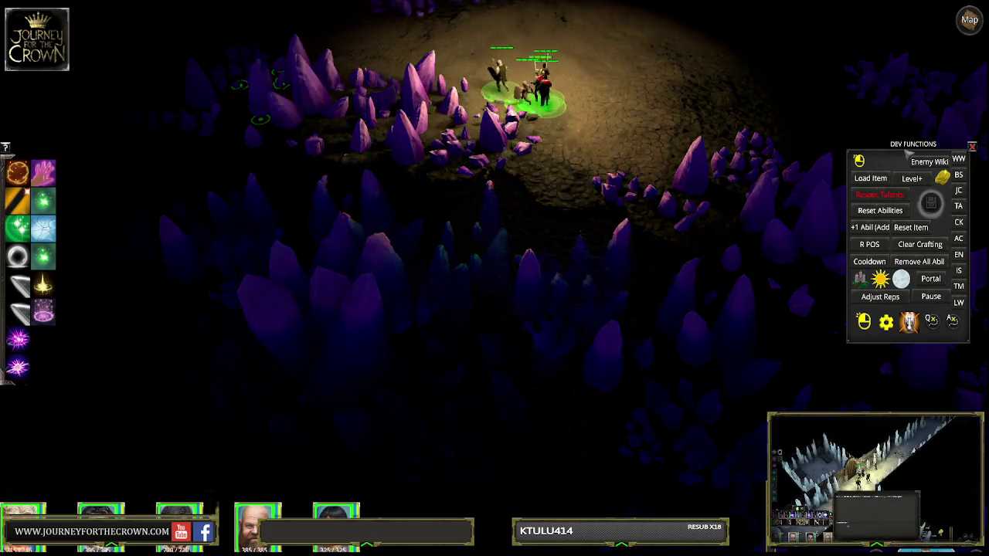
Move the party through the cave toward the crystals
right_click(591, 103)
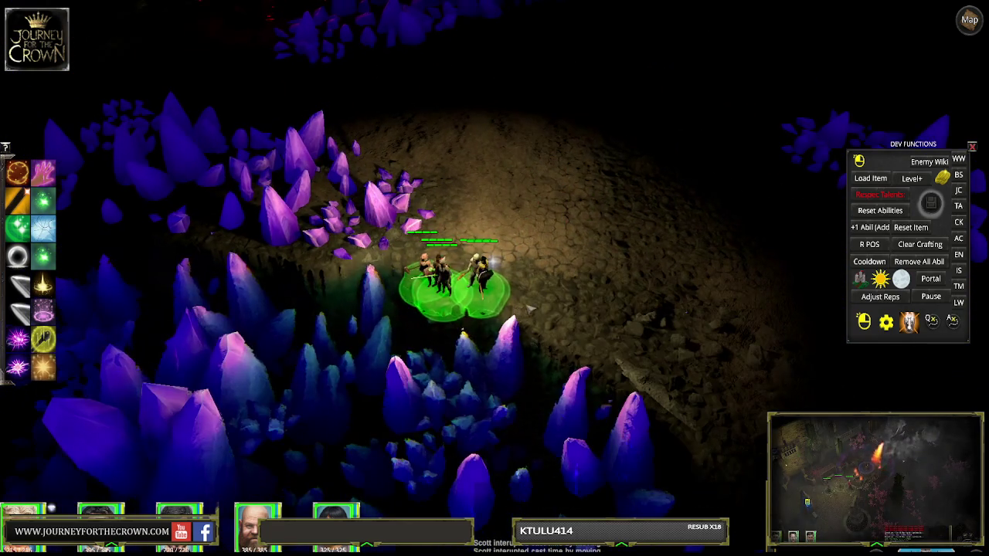
left_click(610, 325)
left_click(402, 162)
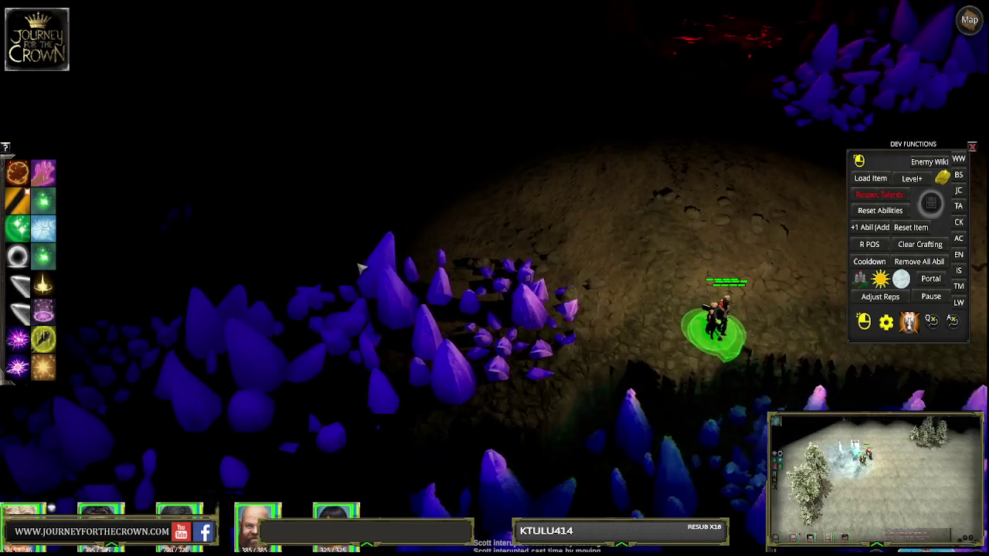
Order the party across the cave, then end the playtest with Ctrl+P
right_click(425, 203)
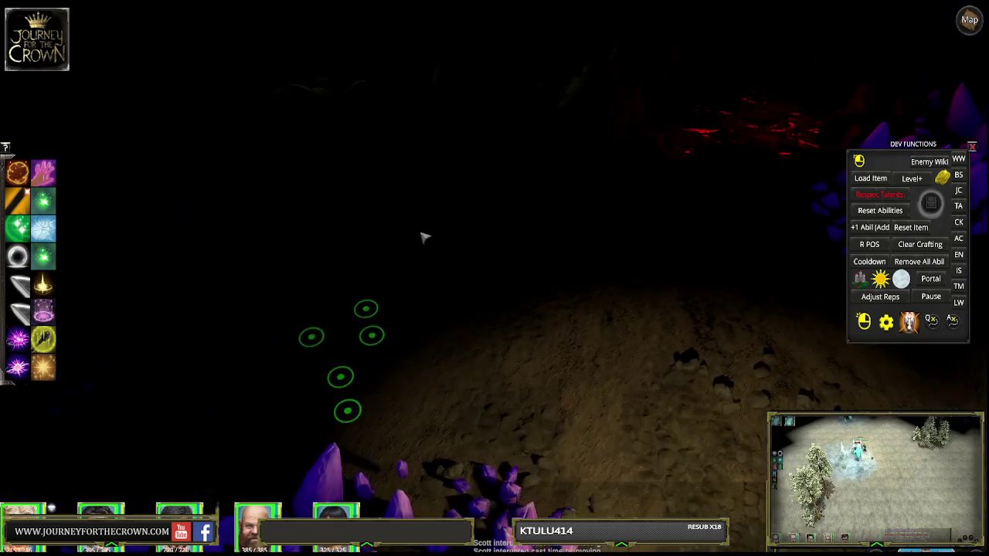
right_click(546, 250)
right_click(595, 278)
key("Down")
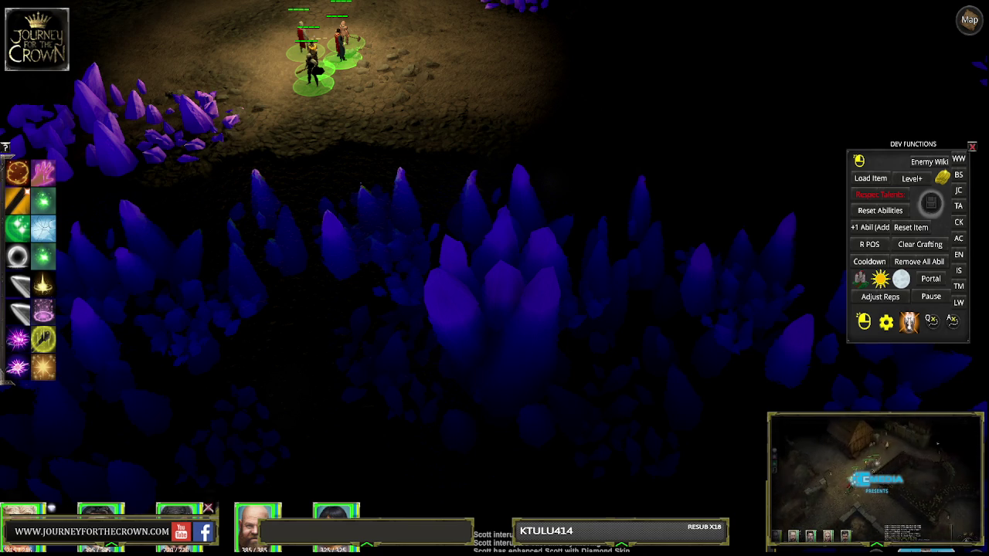
key("ctrl+p")
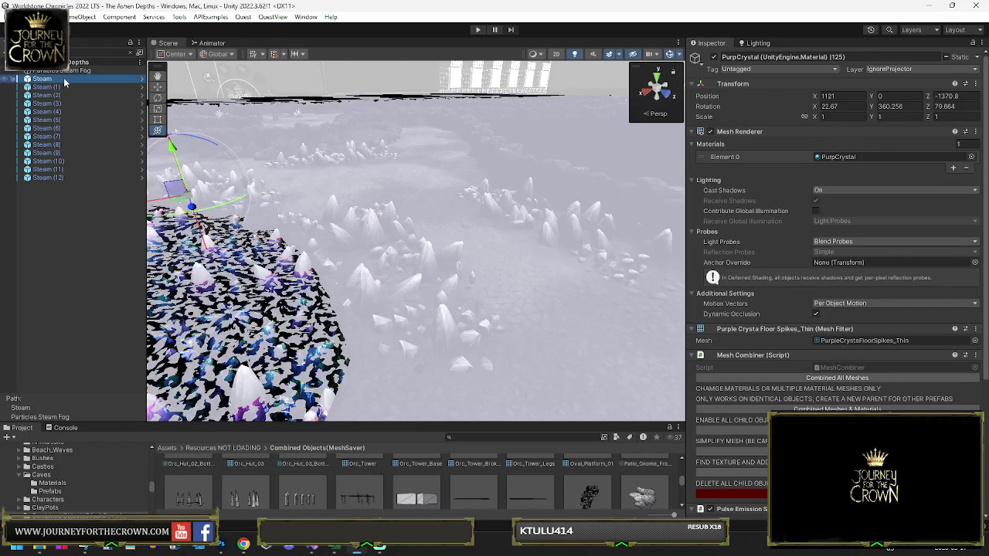
Select the Steam emitters from Steam to Steam (12) in the Hierarchy
left_click(65, 83)
scroll(803, 325, "down", 5)
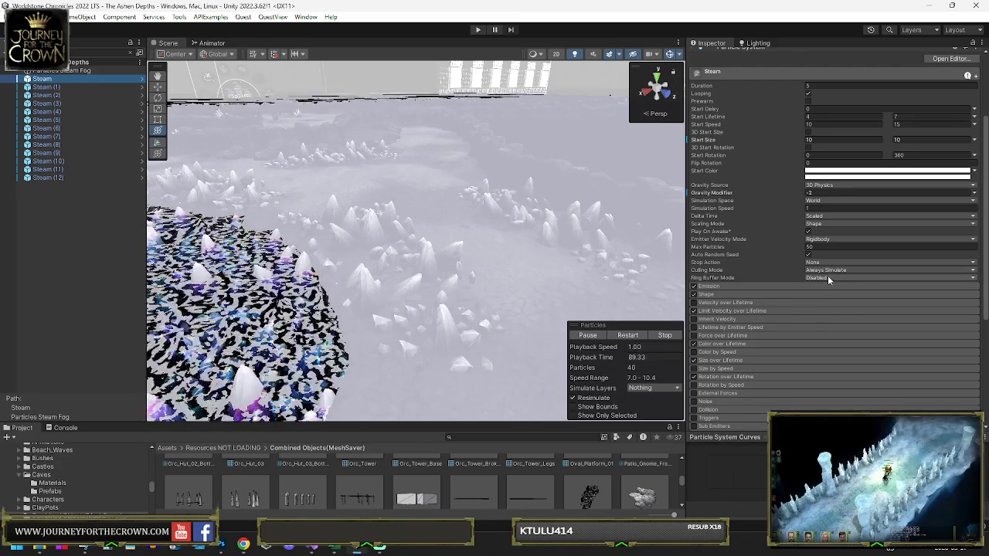
scroll(812, 270, "down", 3)
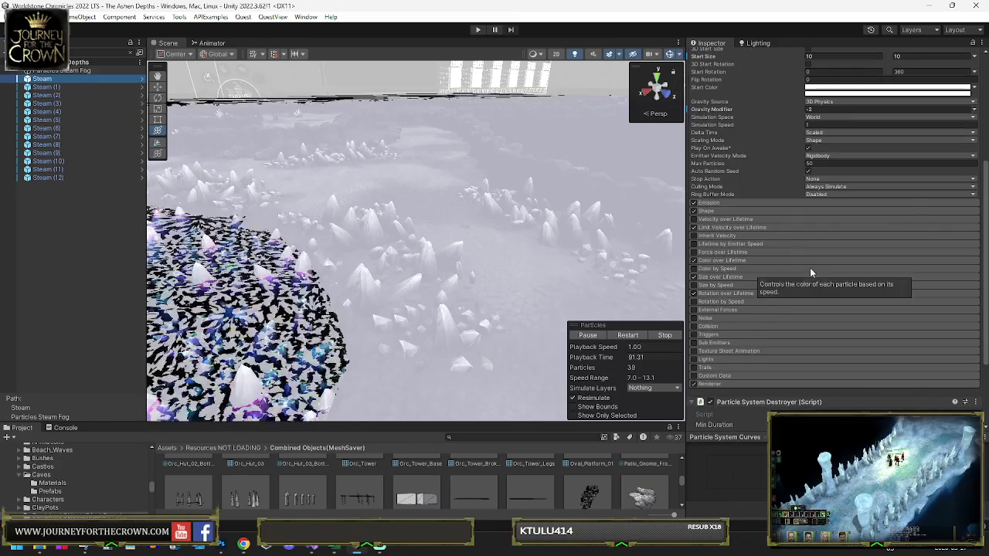
scroll(811, 270, "down", 4)
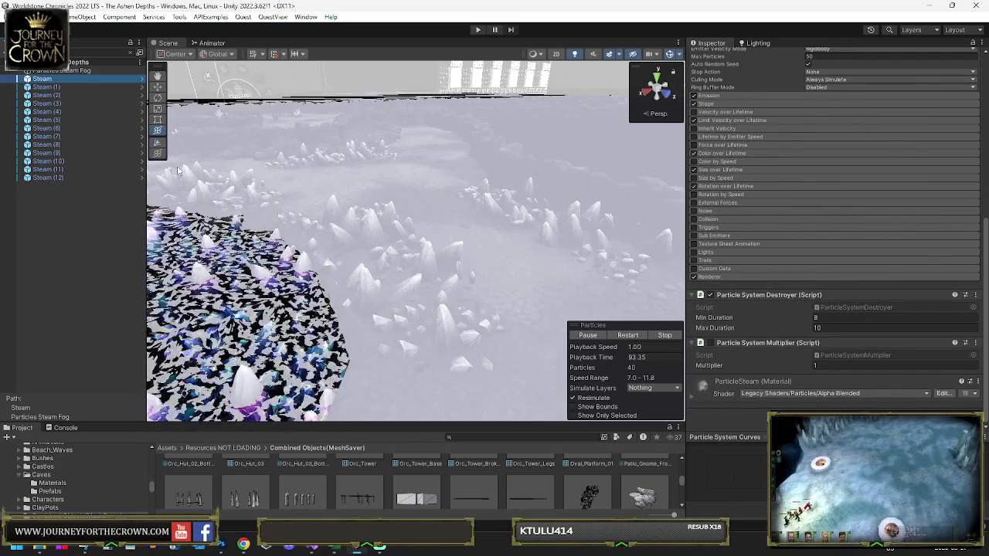
left_click(77, 178, "shift")
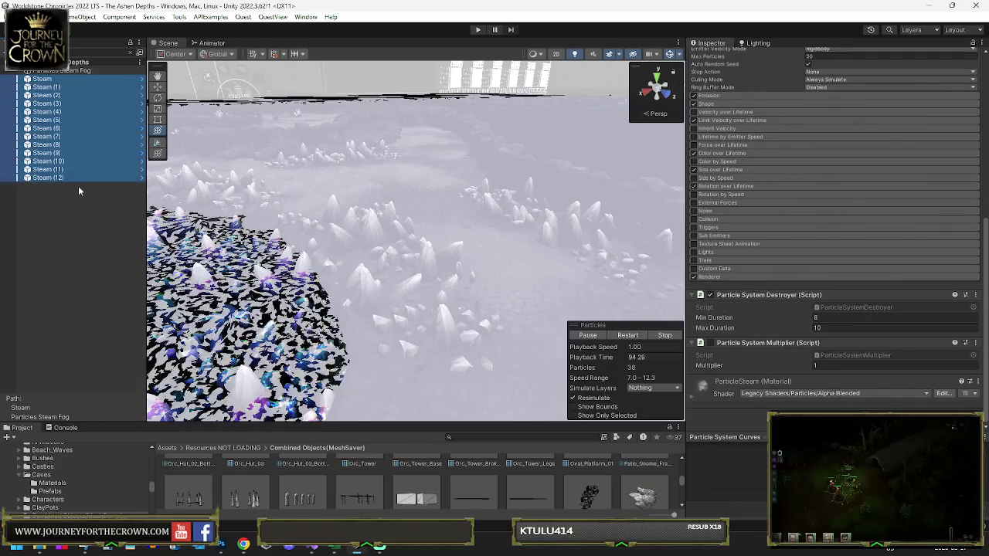
Remove the Particle System Destroyer and Multiplier scripts, then clear the Hierarchy search
right_click(738, 300)
left_click(773, 331)
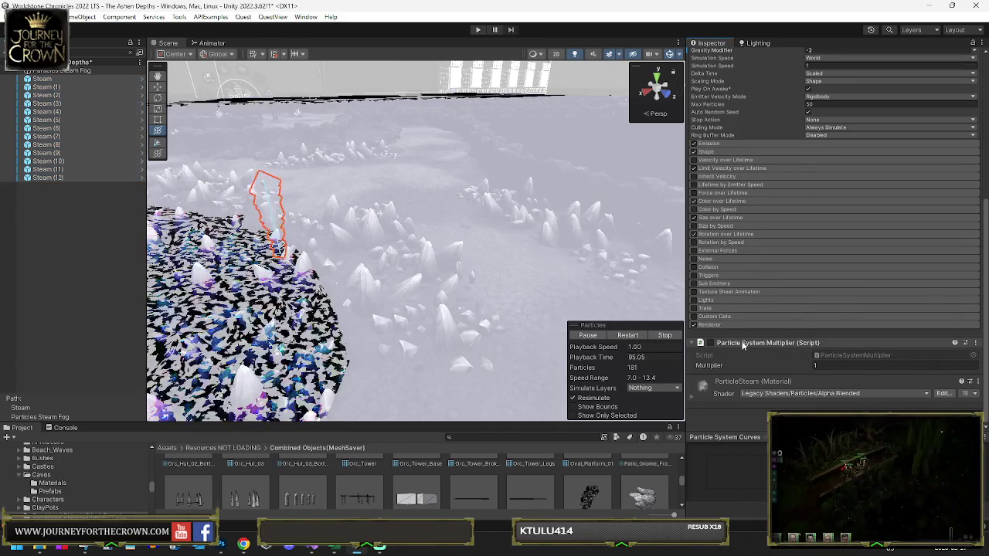
right_click(741, 345)
left_click(773, 385)
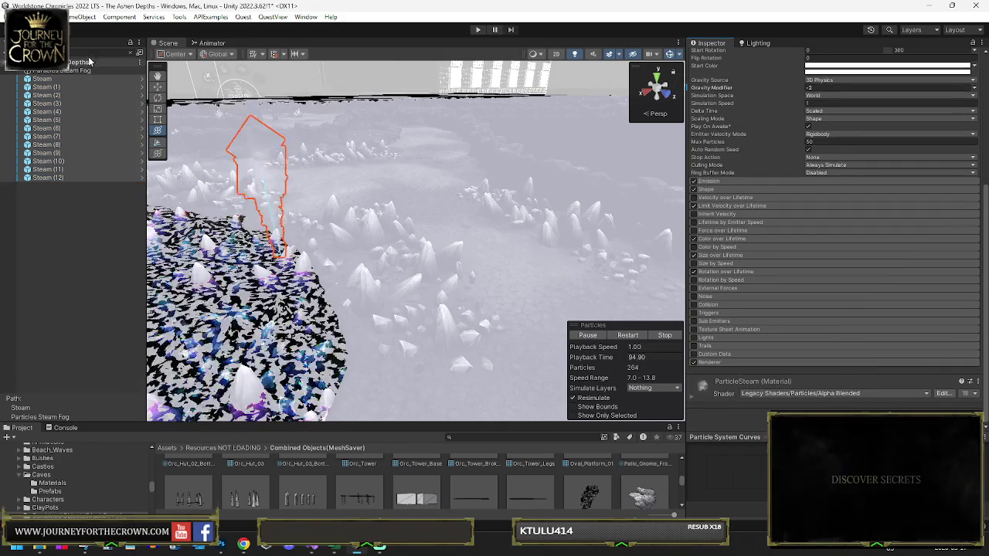
left_click(133, 56)
left_click(389, 234)
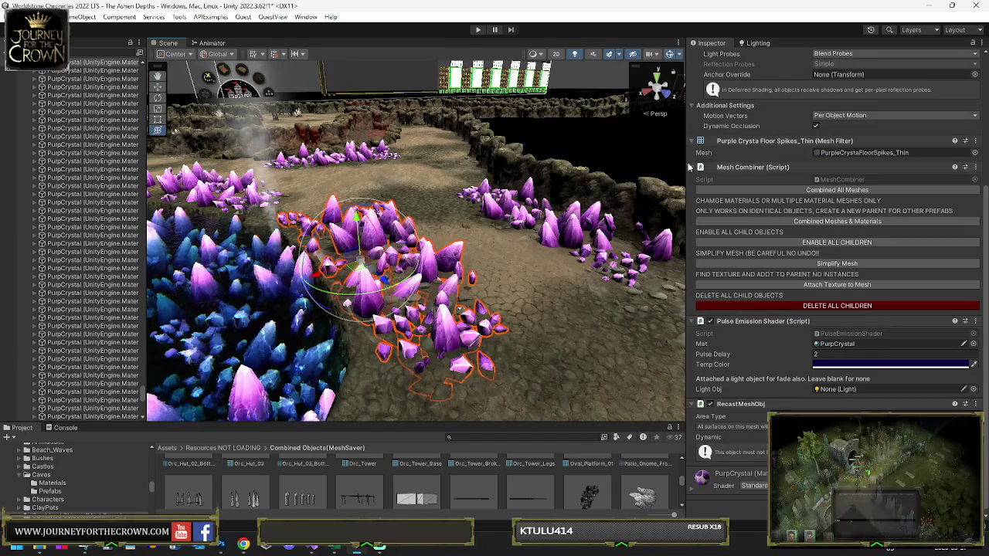
Disable the selected purple crystal cluster and fly the view down into the crystal pit
left_click(715, 57)
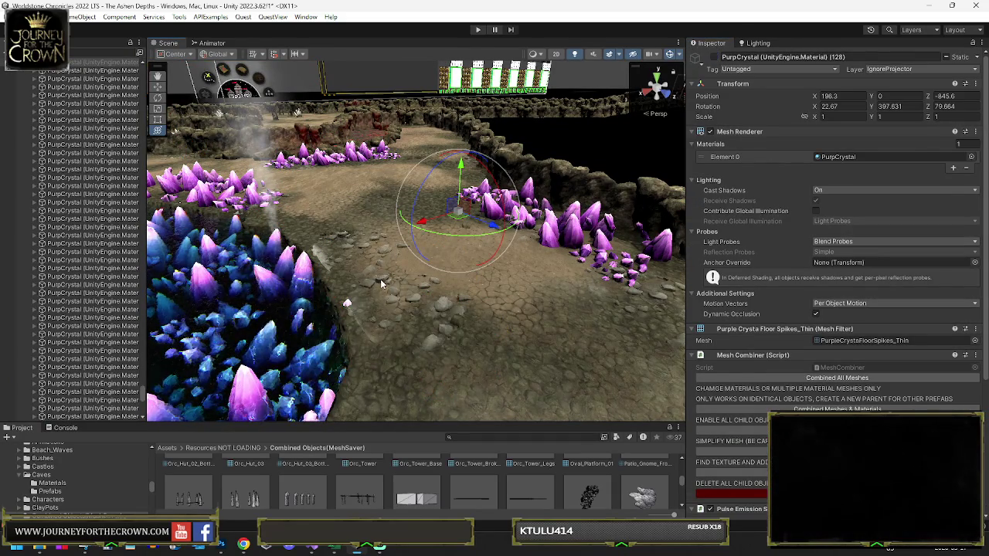
left_click(381, 283)
left_click(376, 270)
left_click(370, 260)
left_click(363, 249)
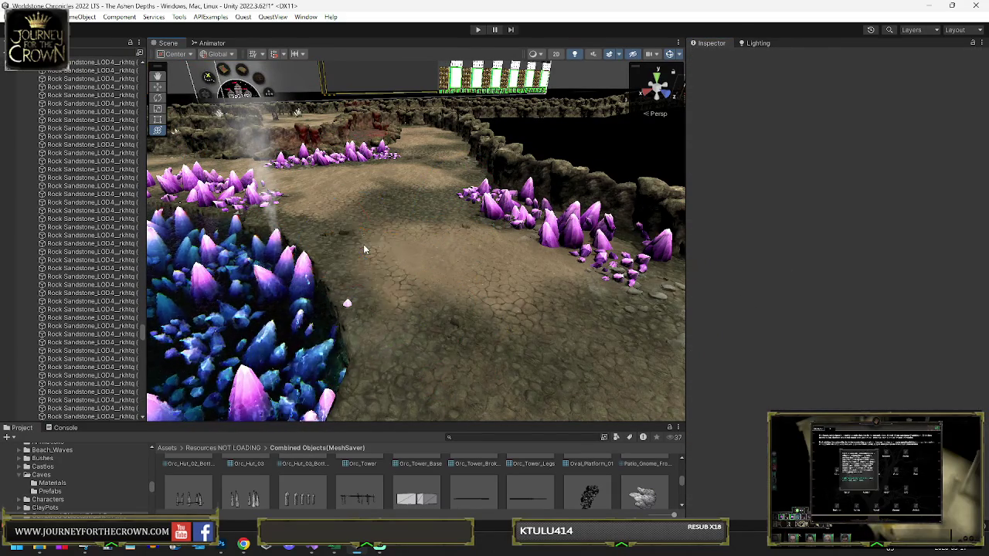
mouse_move(376, 243)
left_mouse_down()
mouse_move(277, 236)
mouse_move(363, 262)
left_mouse_up()
Delete the crystal cluster in the pit centre and frame another cluster on the left
left_click(375, 266)
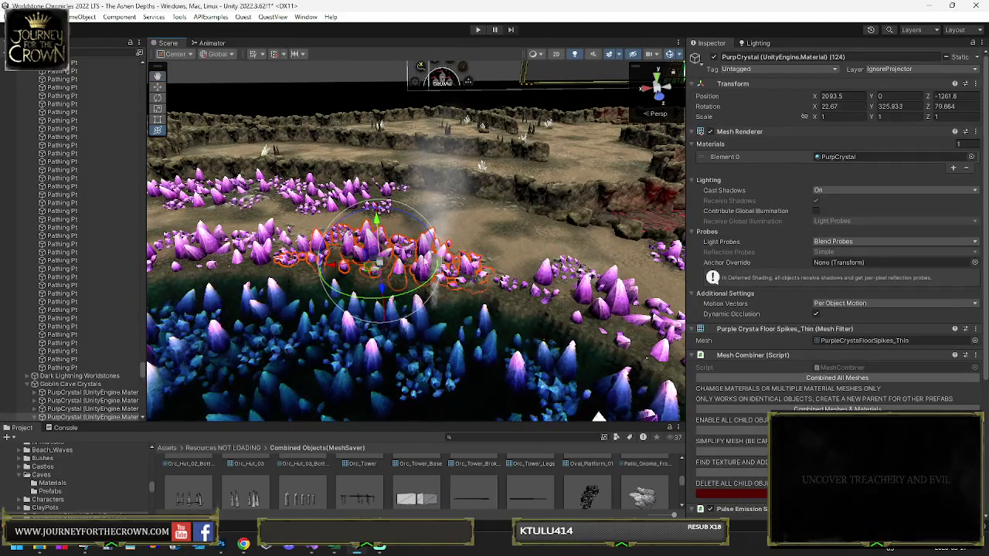
key("Delete")
left_click(289, 241)
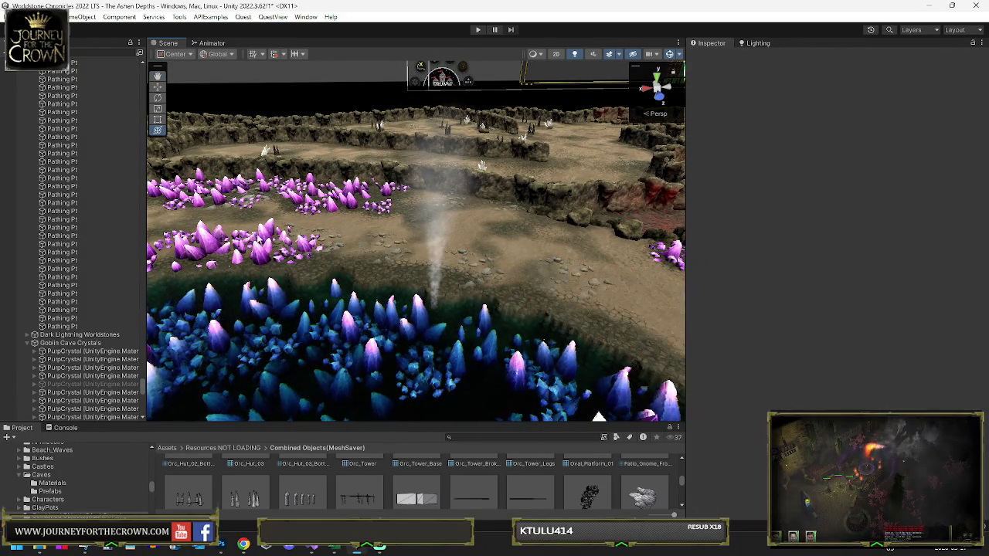
key("f")
left_click(286, 236)
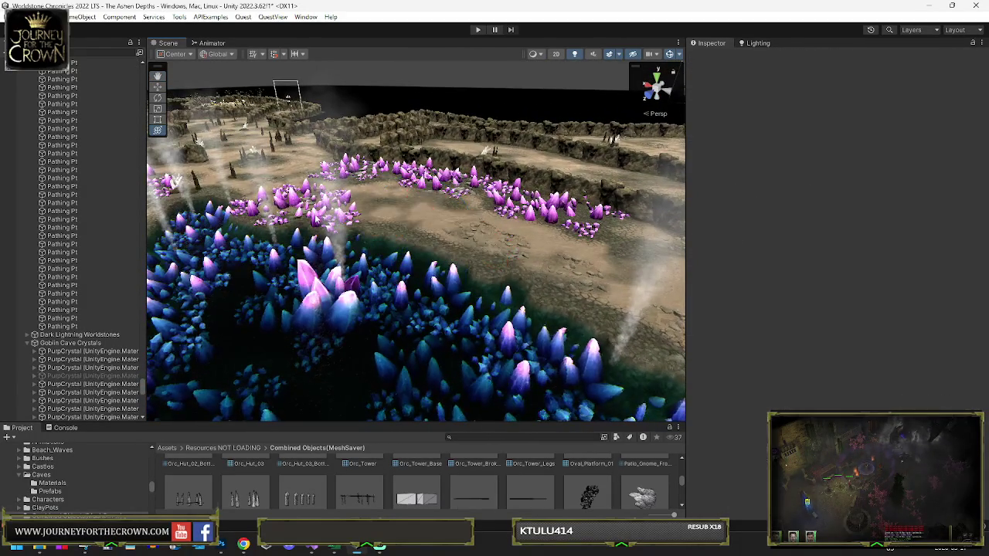
left_click(317, 219)
left_click(327, 207)
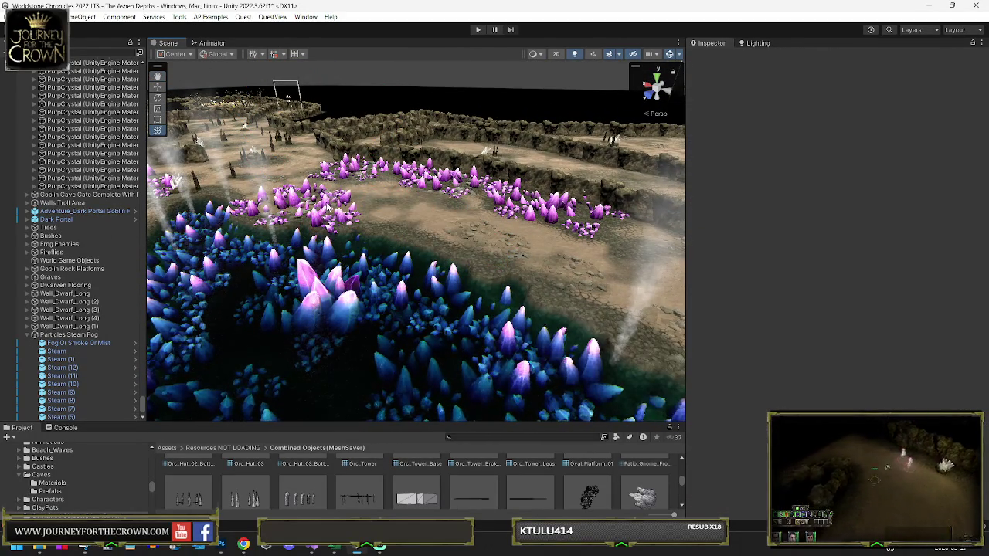
Frame the Steam (6) vent and delete the crystal cluster beside it
left_click(370, 210)
key("f")
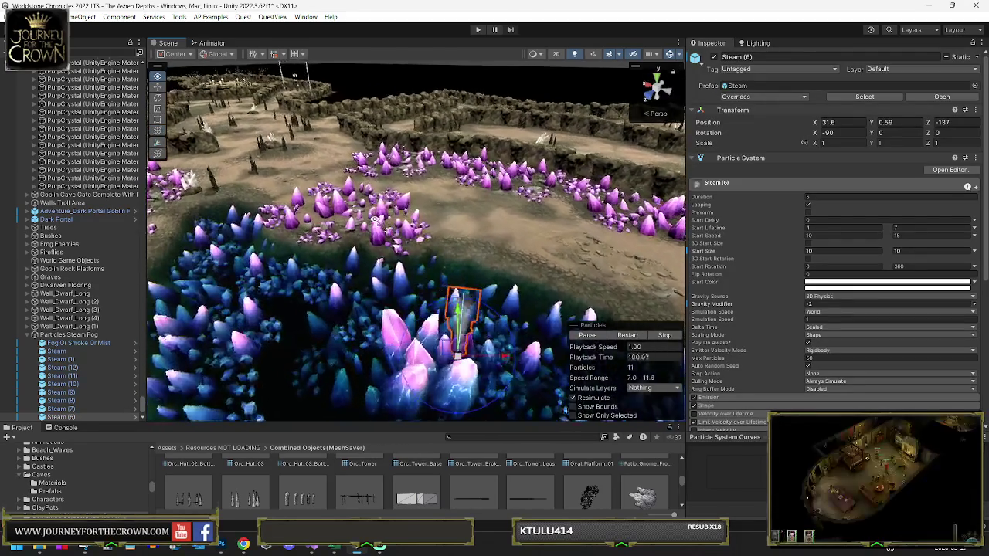
left_click(385, 223)
key("Delete")
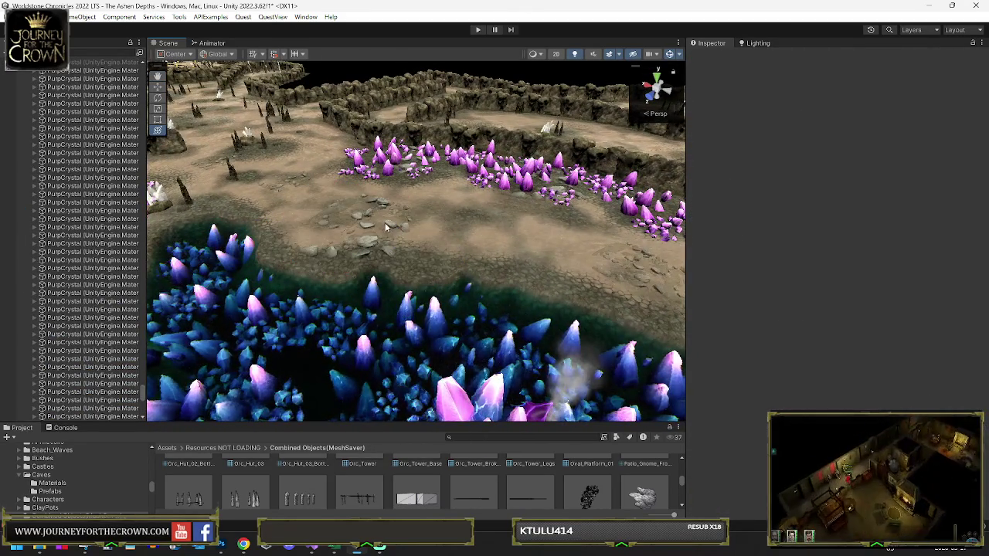
left_click(365, 217)
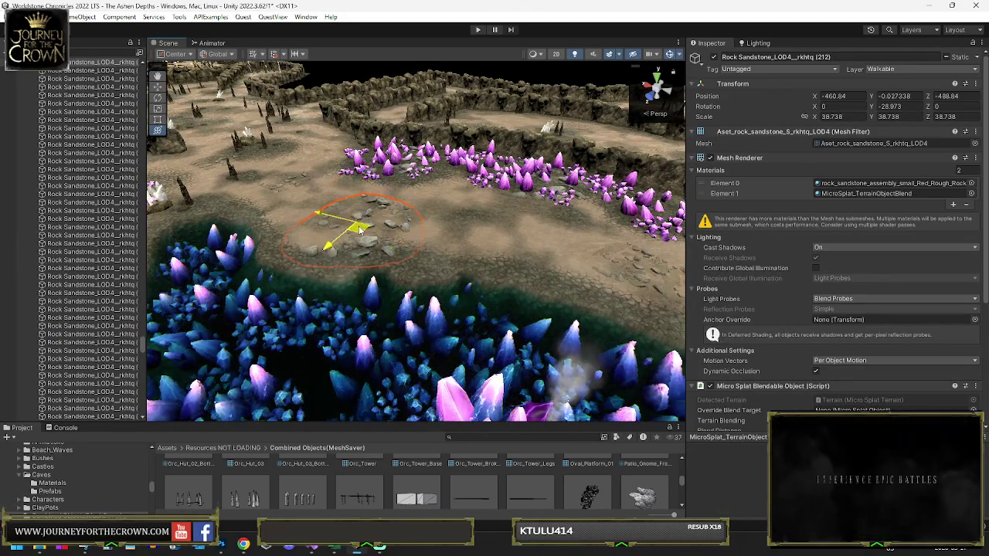
Move a sandstone rock and change the sandstone rocks' scale from 38.738 to 20
left_click_drag(579, 245, 602, 246)
key("f")
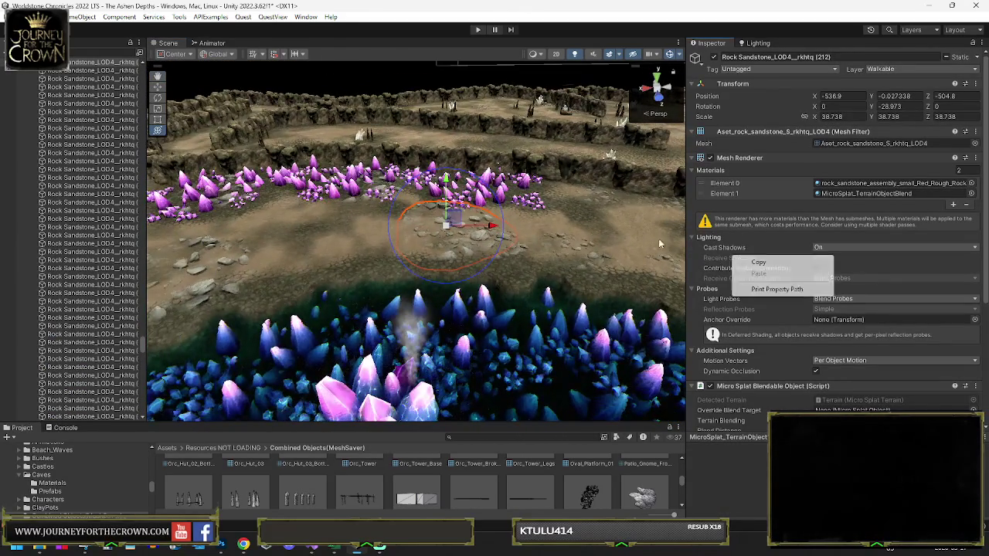
left_click(843, 117)
type("20")
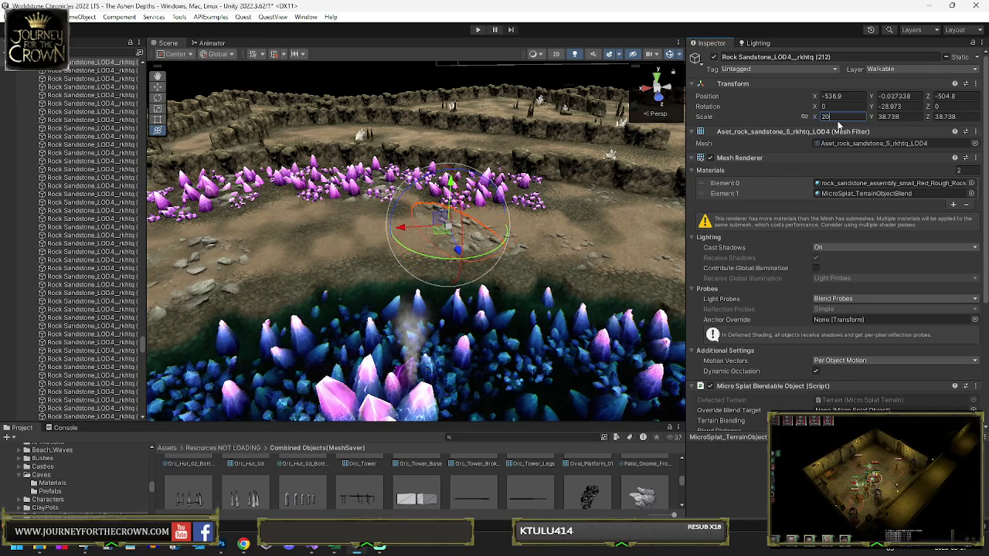
left_click(566, 232)
left_click(472, 231)
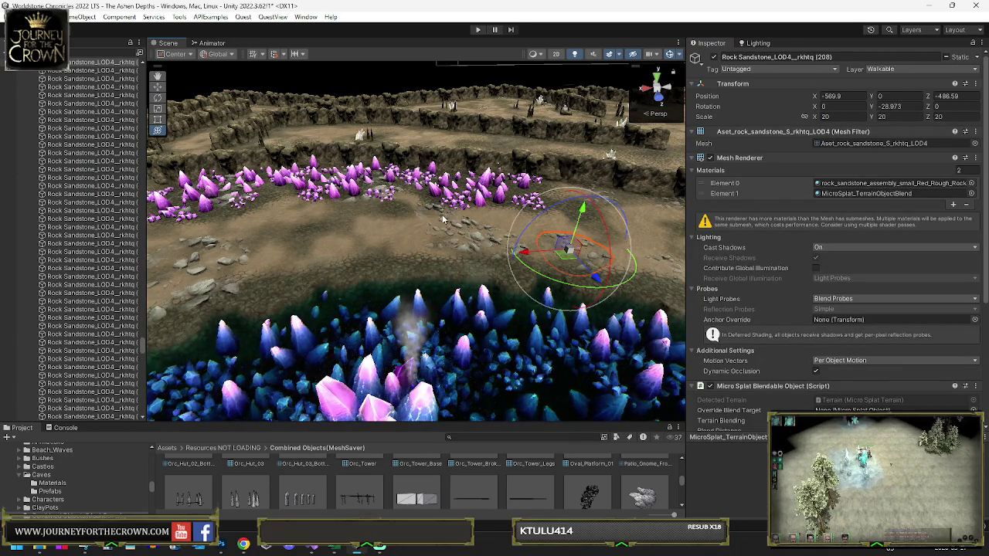
left_click(446, 221)
left_click(488, 241)
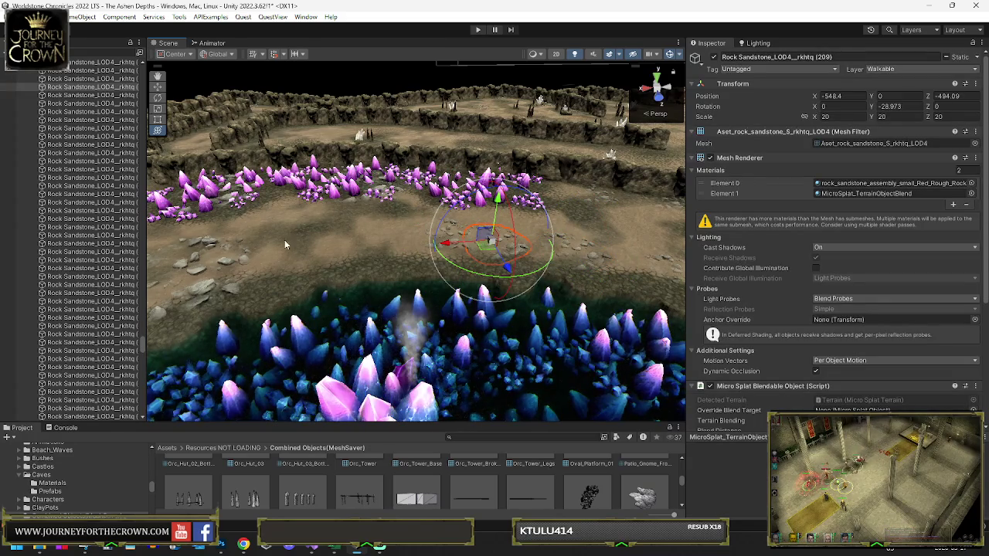
Orbit to the crystal fields, frame a purple crystal cluster and delete it
mouse_move(275, 251)
left_mouse_down()
mouse_move(853, 248)
mouse_move(796, 246)
mouse_move(805, 228)
mouse_move(781, 230)
left_mouse_up()
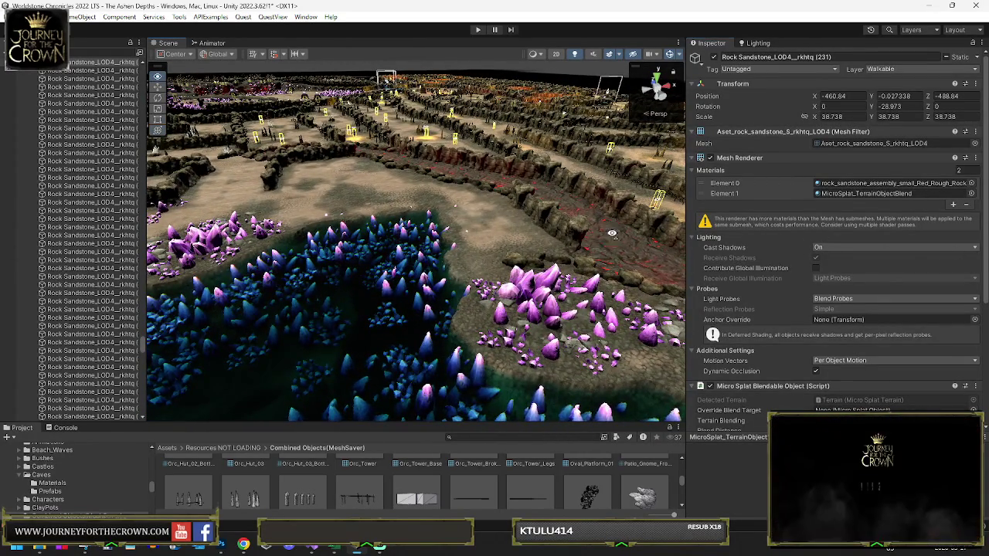
mouse_move(665, 235)
left_mouse_down()
mouse_move(577, 240)
mouse_move(939, 244)
mouse_move(154, 245)
mouse_move(294, 246)
mouse_move(256, 247)
mouse_move(371, 264)
mouse_move(502, 261)
mouse_move(476, 238)
left_mouse_up()
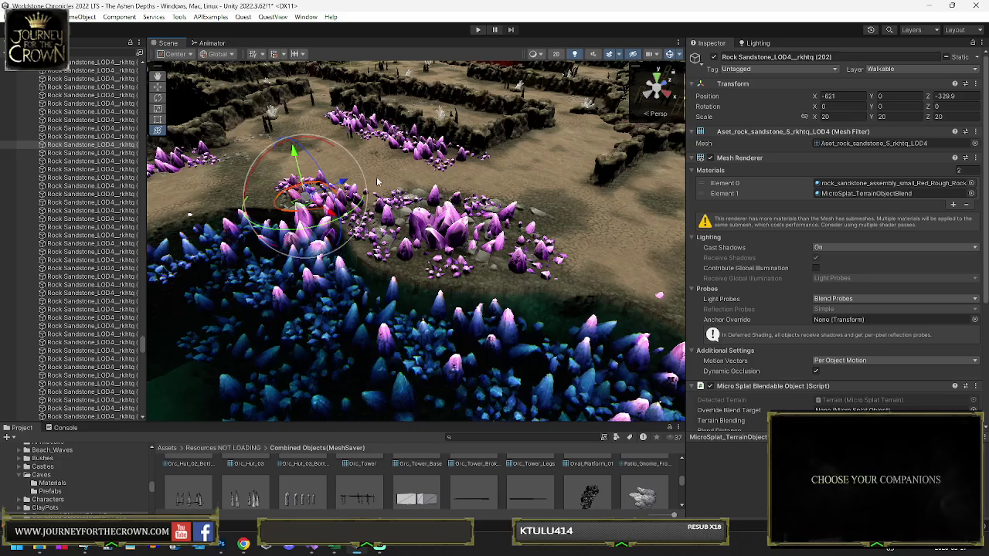
key("f")
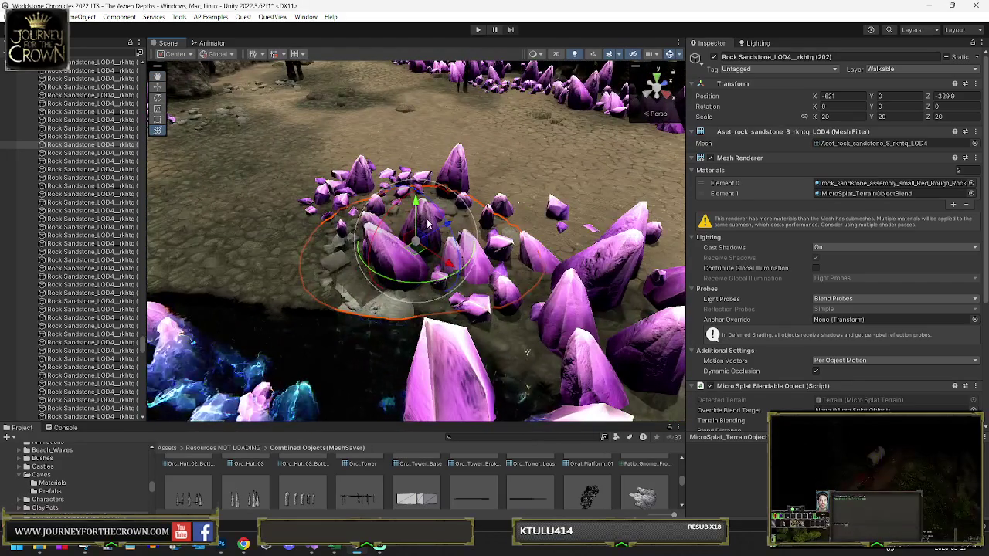
key("Delete")
left_click(467, 255)
key("Delete")
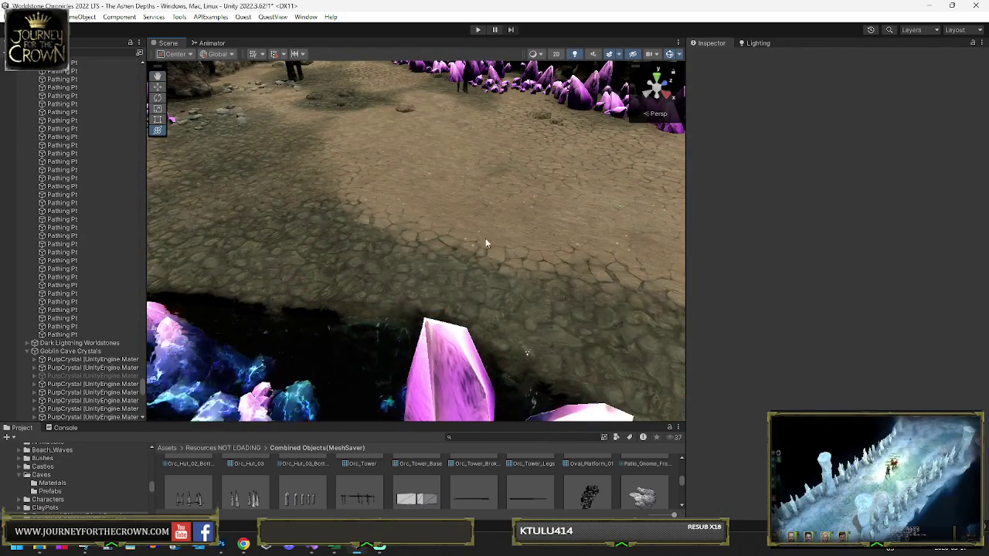
On the A* object, generate the startup cache under Save & Load after scanning the graphs
left_click_drag(486, 242, 164, 269)
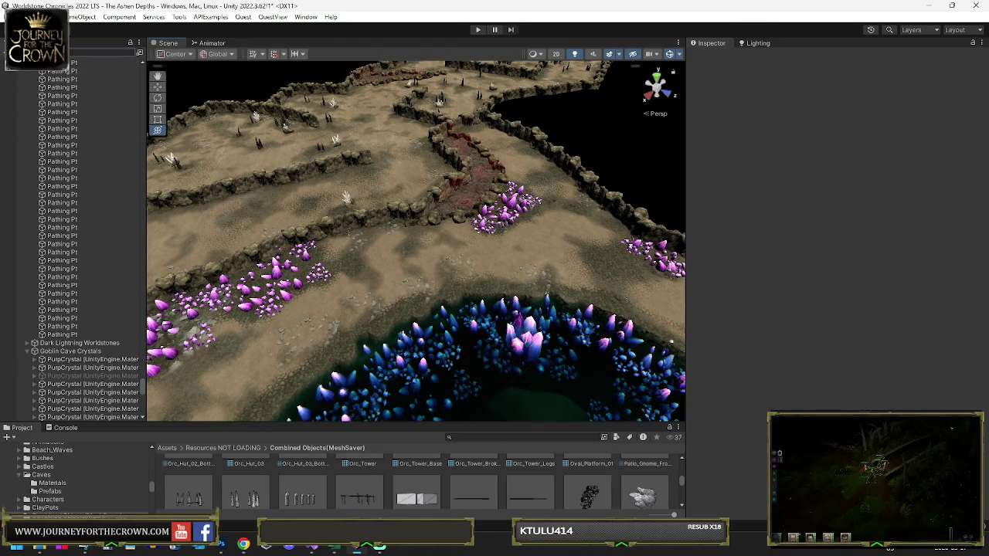
left_click(49, 72)
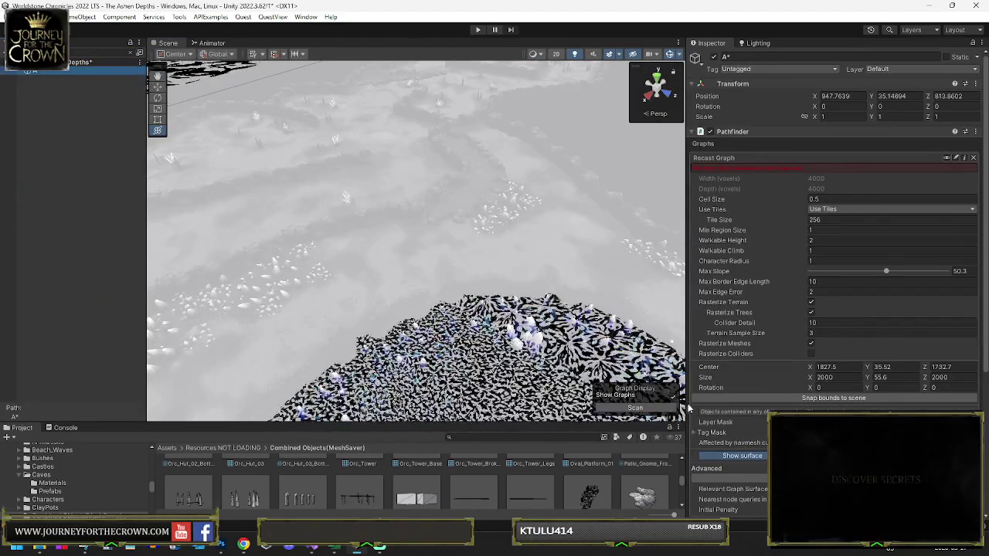
scroll(716, 421, "down", 3)
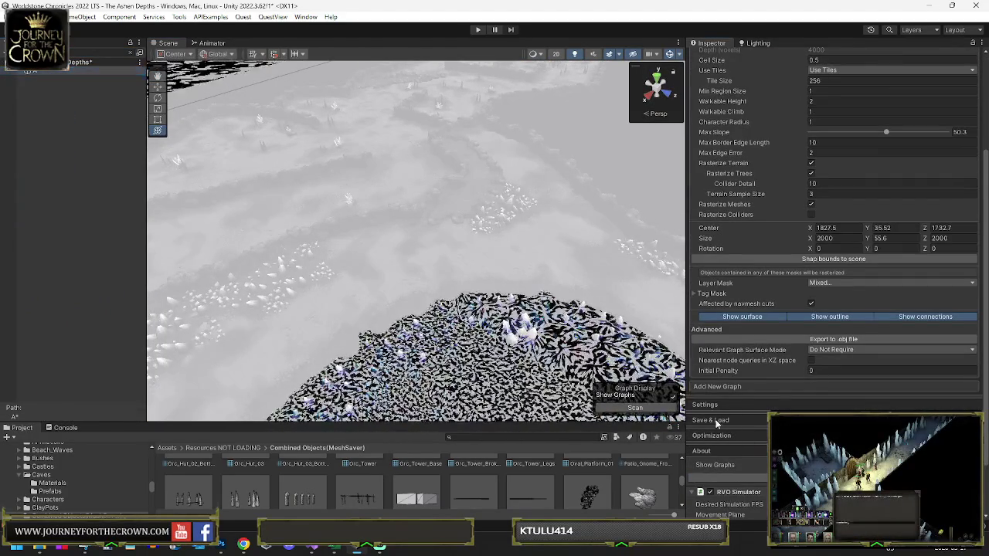
left_click(716, 421)
left_click(745, 473)
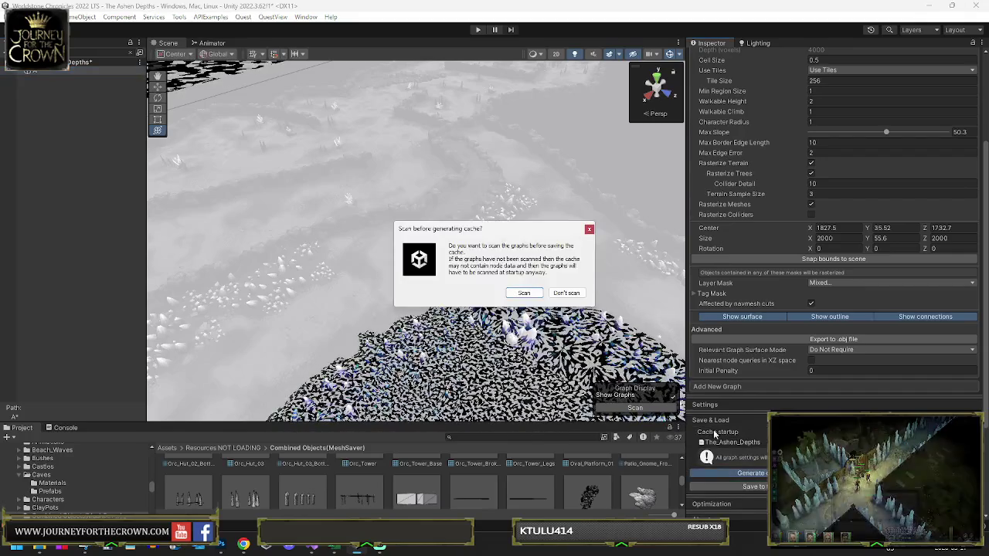
left_click(526, 295)
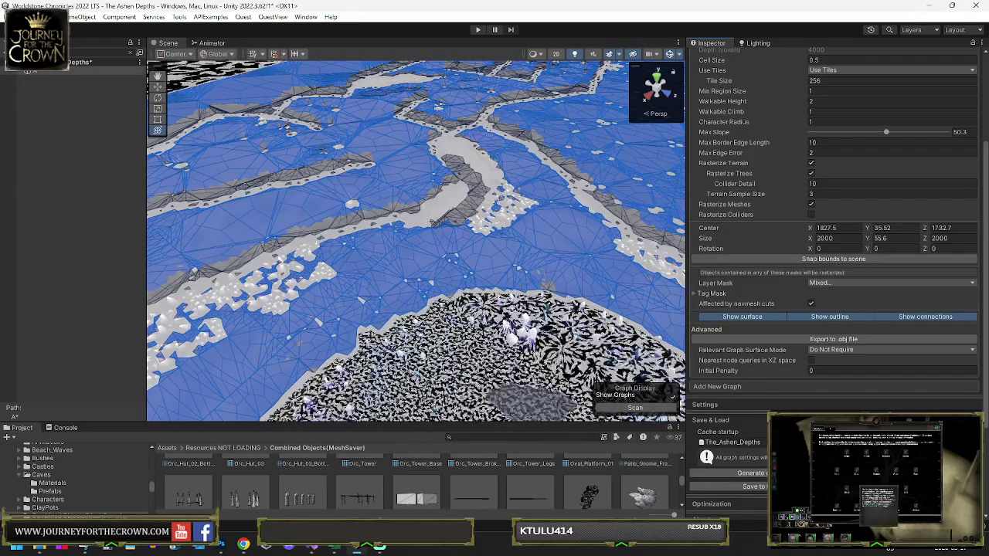
left_click(16, 16)
key("Escape")
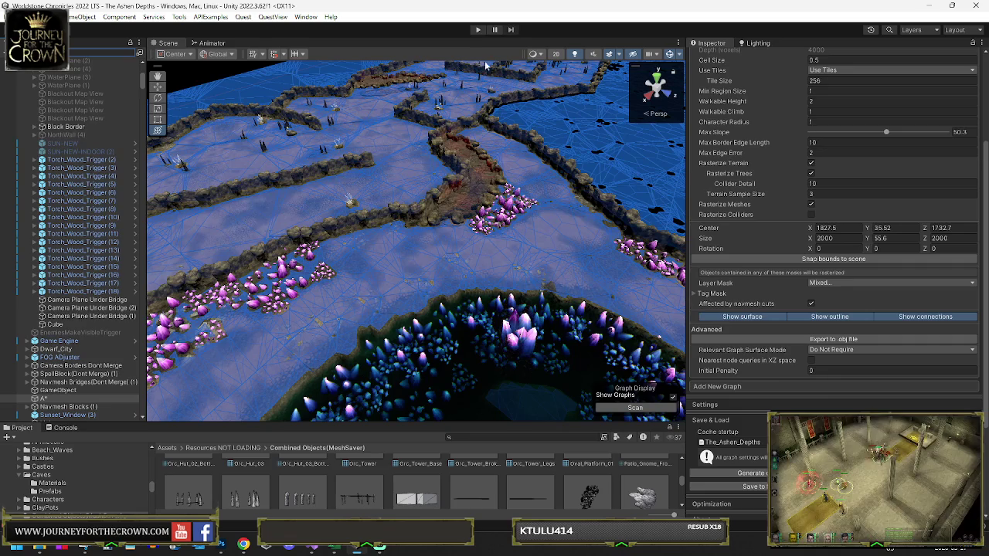
Start Play mode and send the party north through the cave
left_click(479, 30)
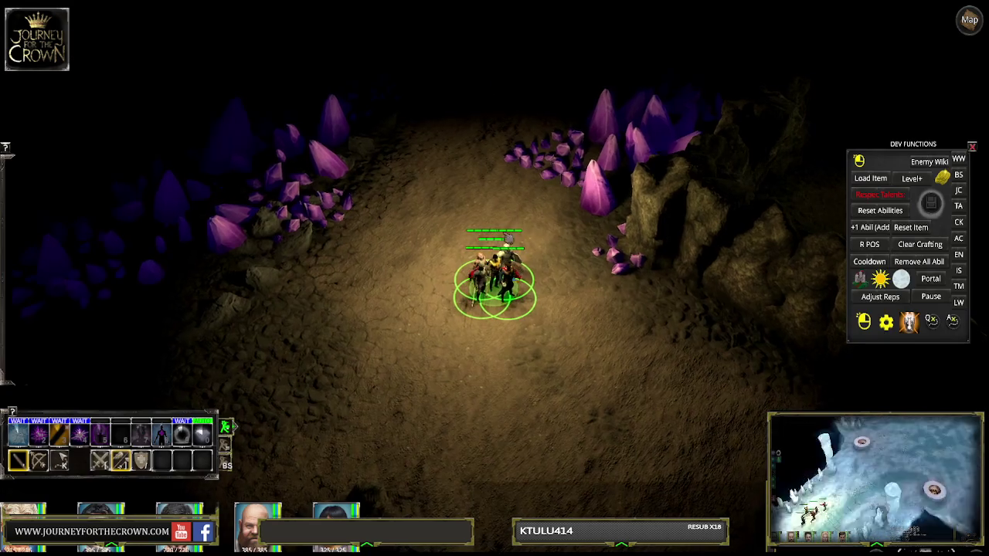
left_click(479, 209)
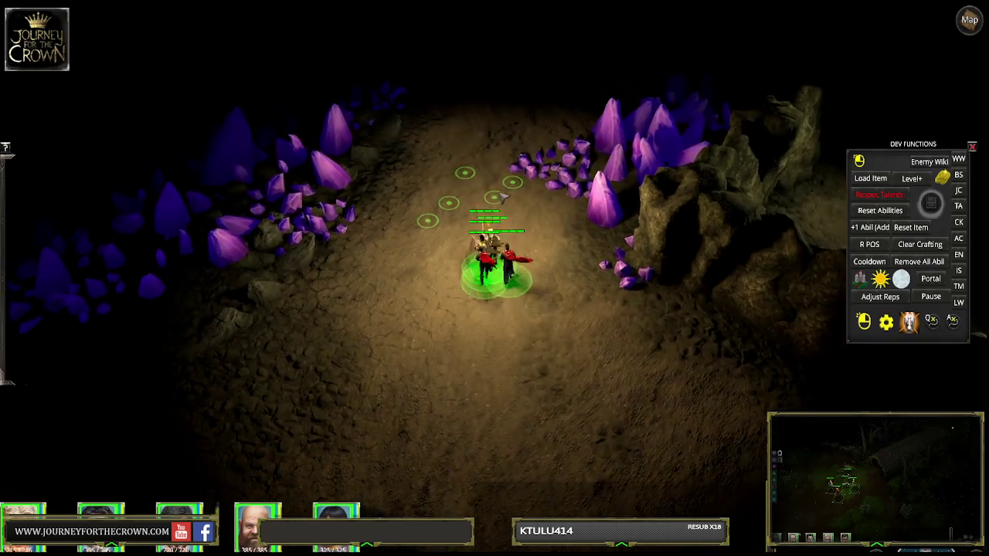
left_click(526, 128)
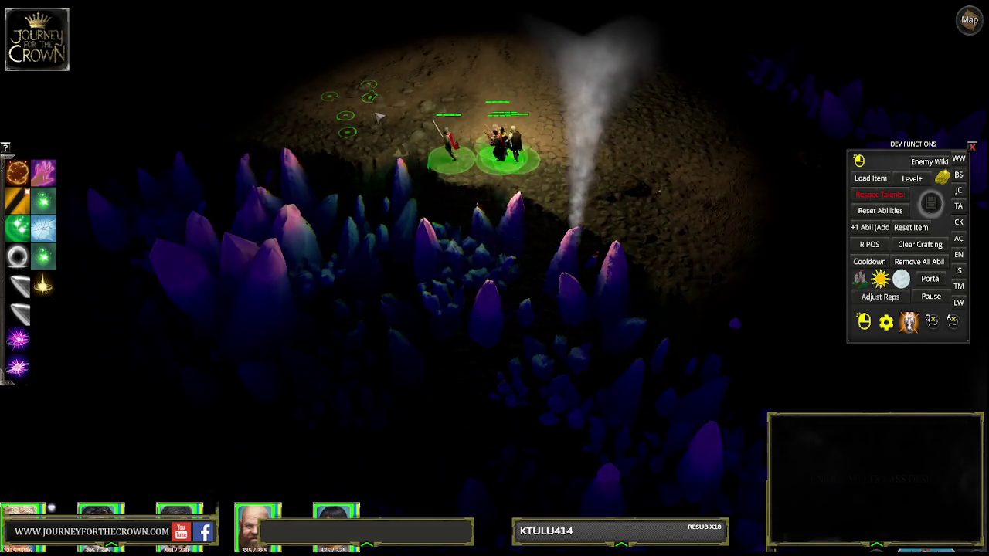
Walk the party past the blue crystals toward the upper left and up the path
right_click(347, 109)
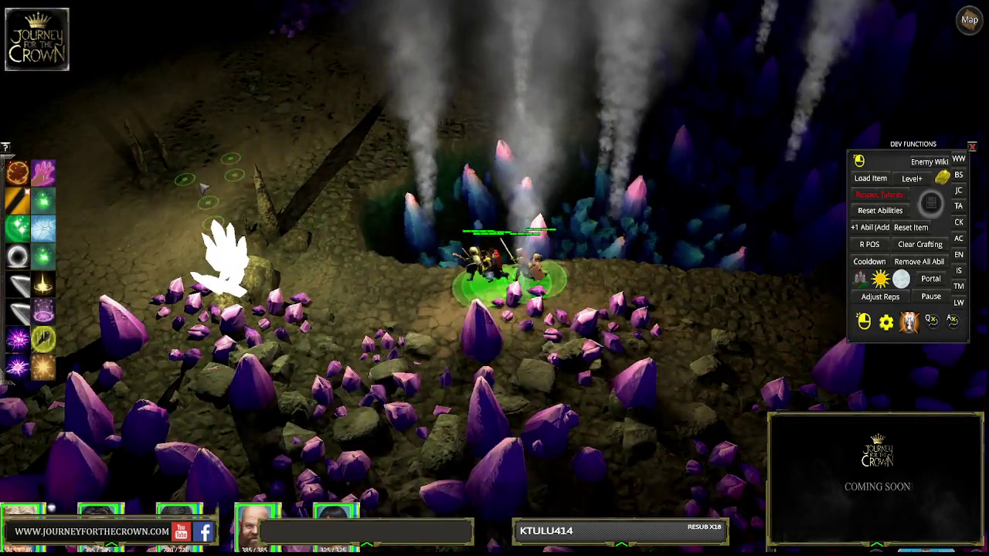
right_click(232, 189)
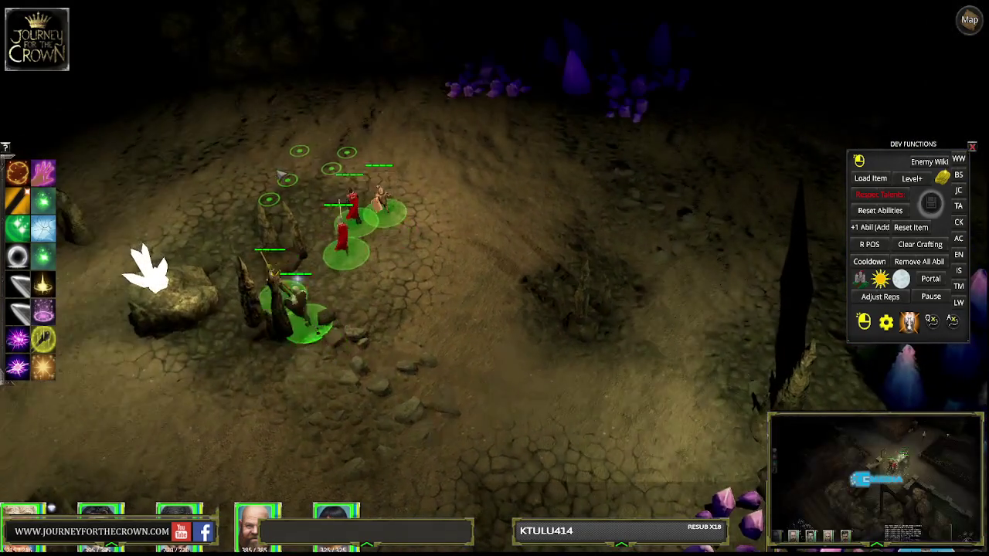
right_click(252, 165)
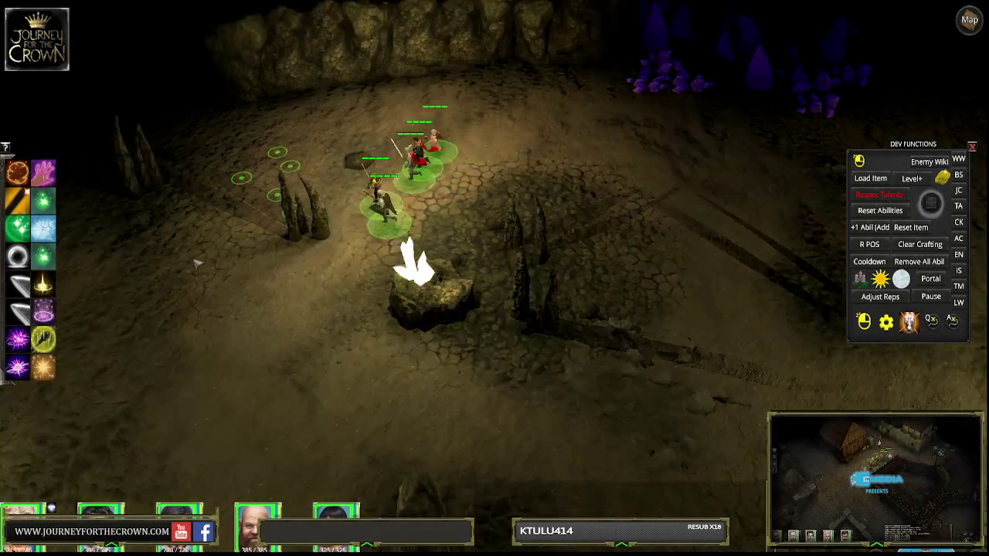
right_click(228, 246)
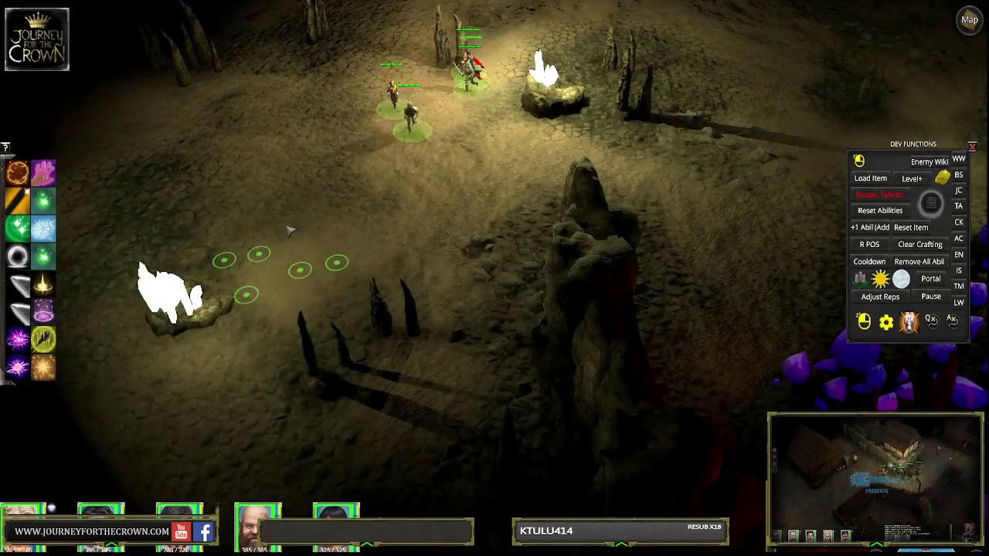
right_click(303, 208)
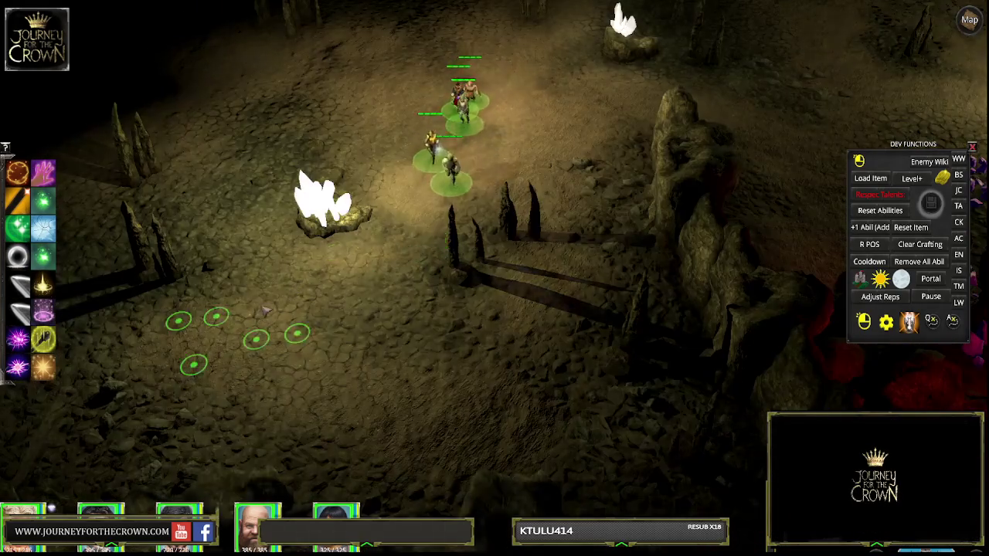
right_click(340, 248)
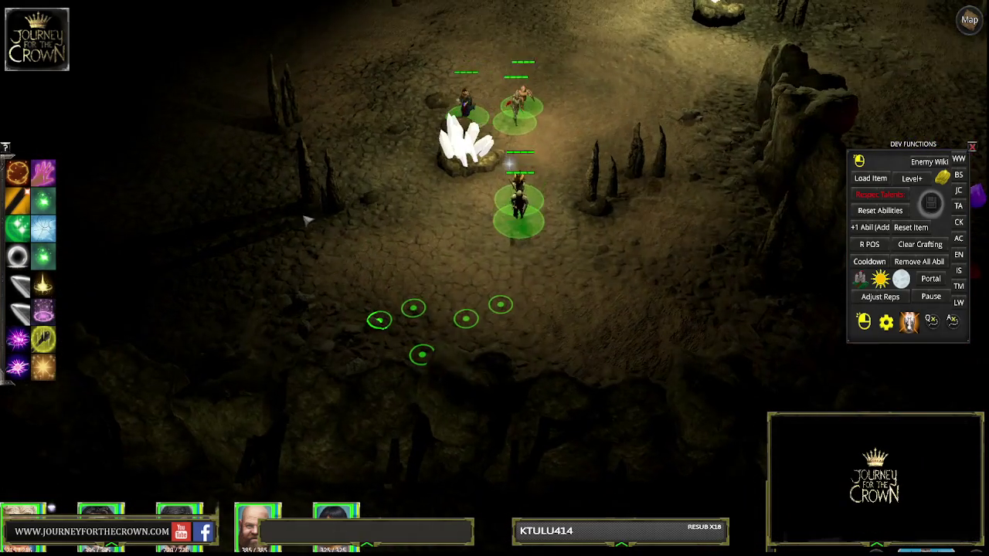
Give a final move order to the left and exit Play mode with Ctrl+P
right_click(244, 218)
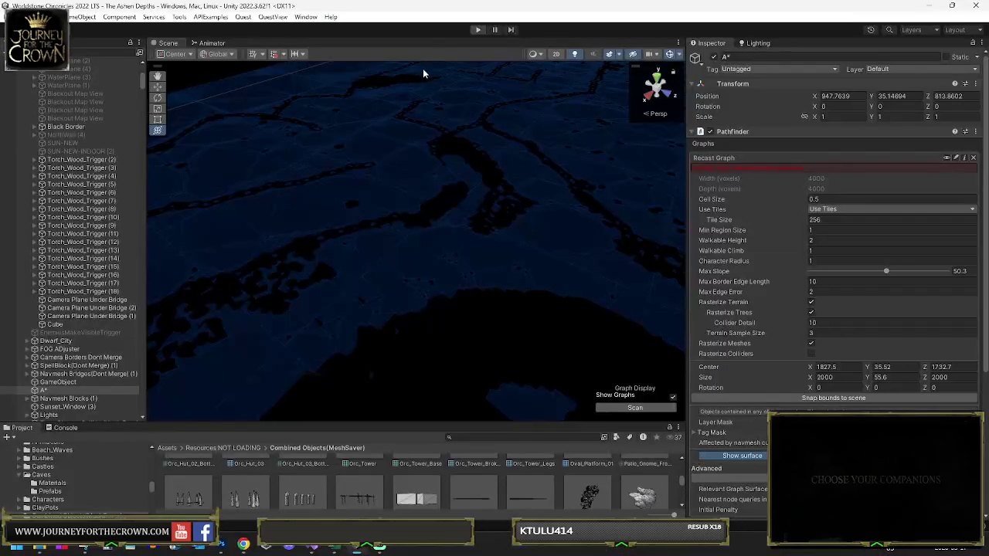
key("ctrl+p")
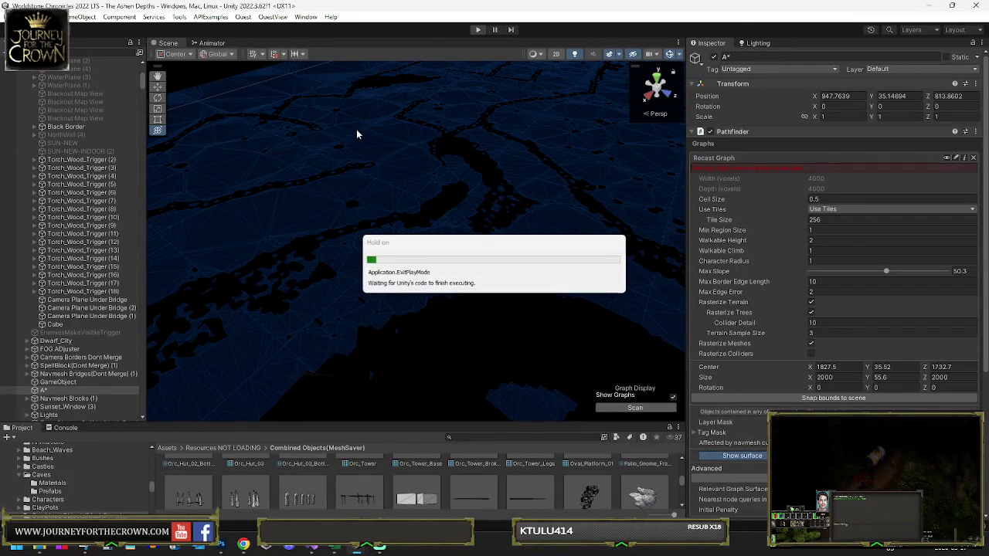
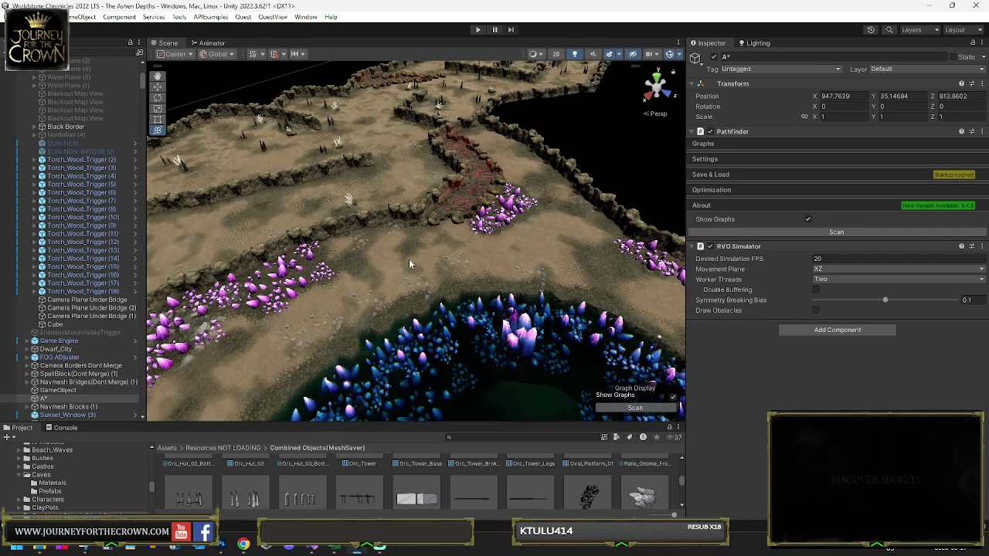
Inspect the blackout planes over the cave terrain, including Black_Out_Map (354) and (398)
mouse_move(409, 259)
left_mouse_down()
mouse_move(480, 272)
mouse_move(453, 241)
mouse_move(397, 247)
left_mouse_up()
left_click(416, 249)
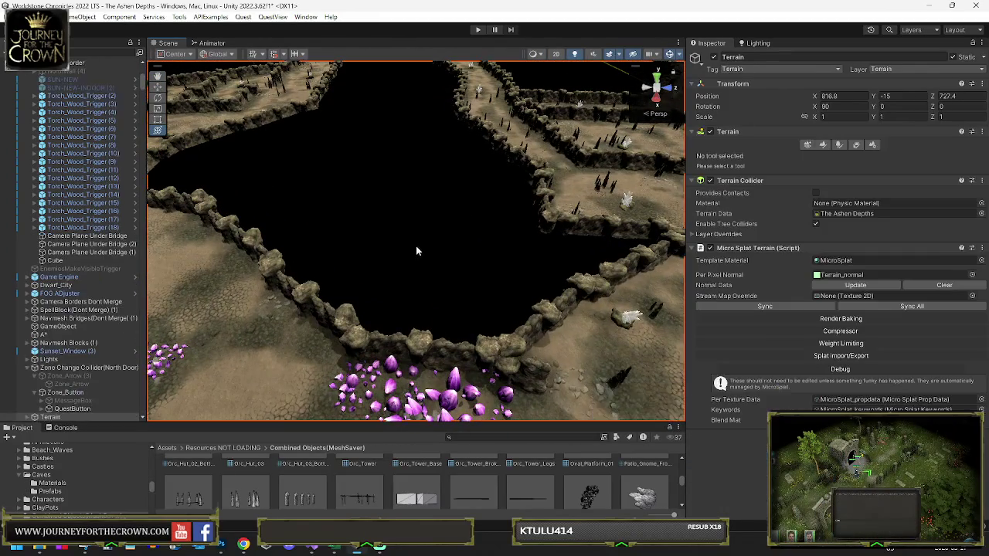
left_click(423, 252)
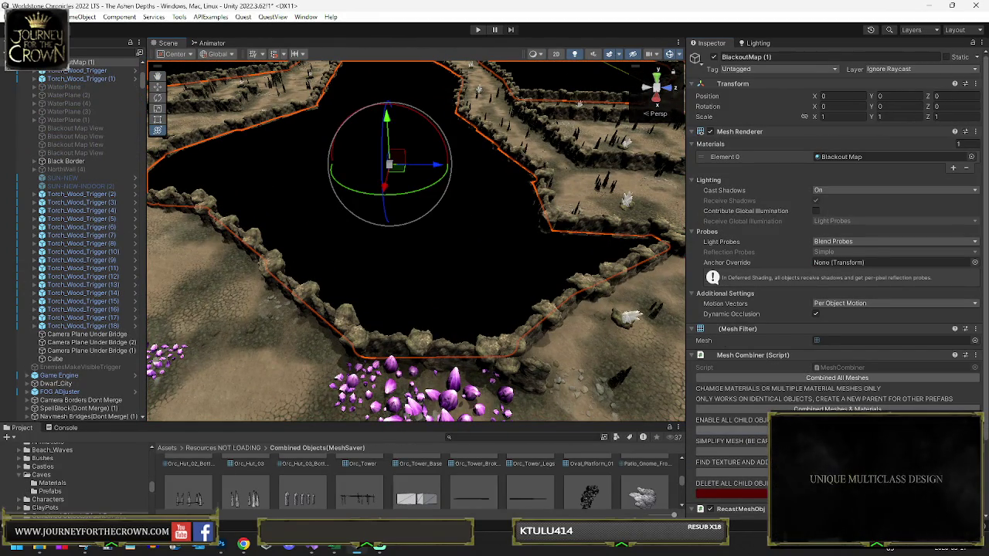
left_click(477, 248)
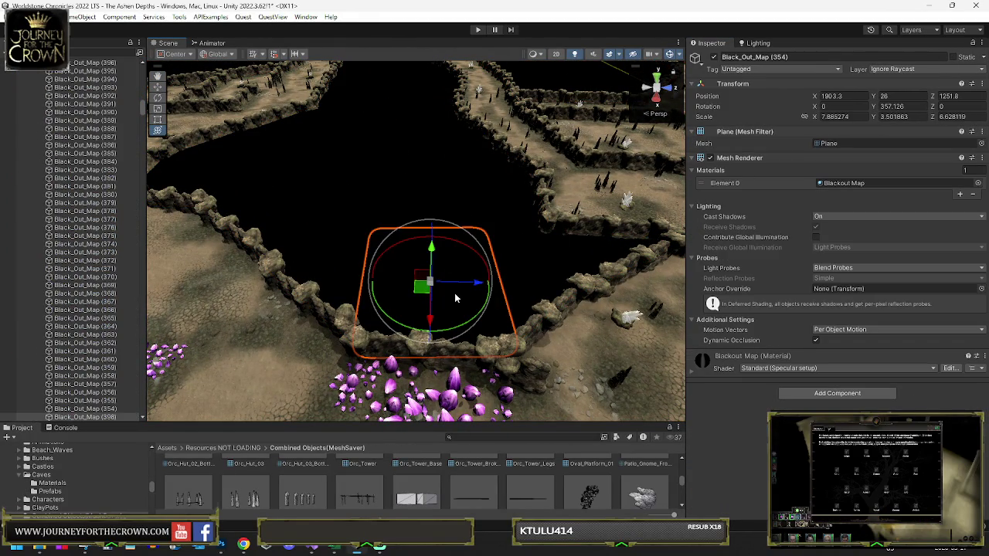
left_click_drag(455, 298, 433, 255)
left_click(464, 212)
left_click_drag(463, 213, 768, 298)
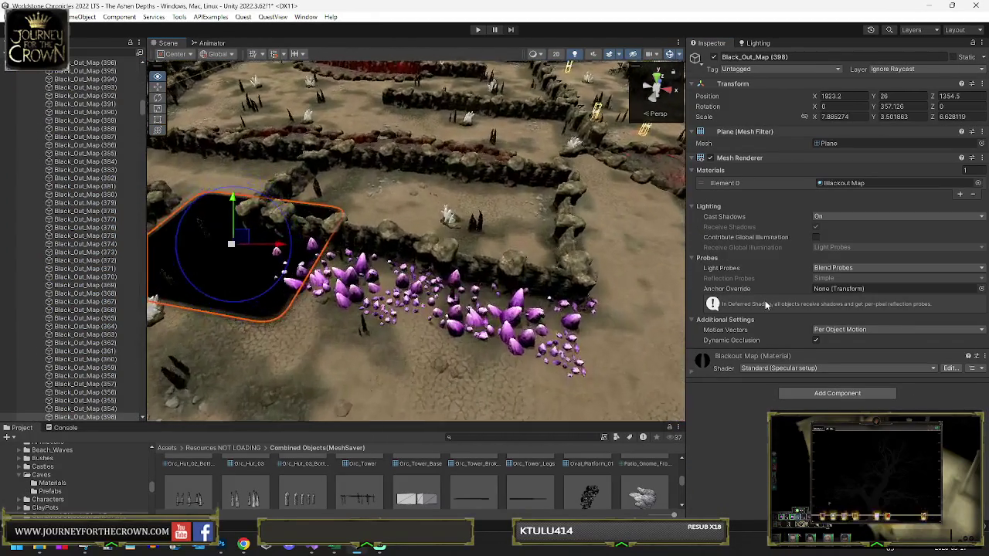
scroll(569, 262, "up", 3)
Check the crystal GameObject (53) and the Rocks_Static walls around the enclosure
left_click(487, 289)
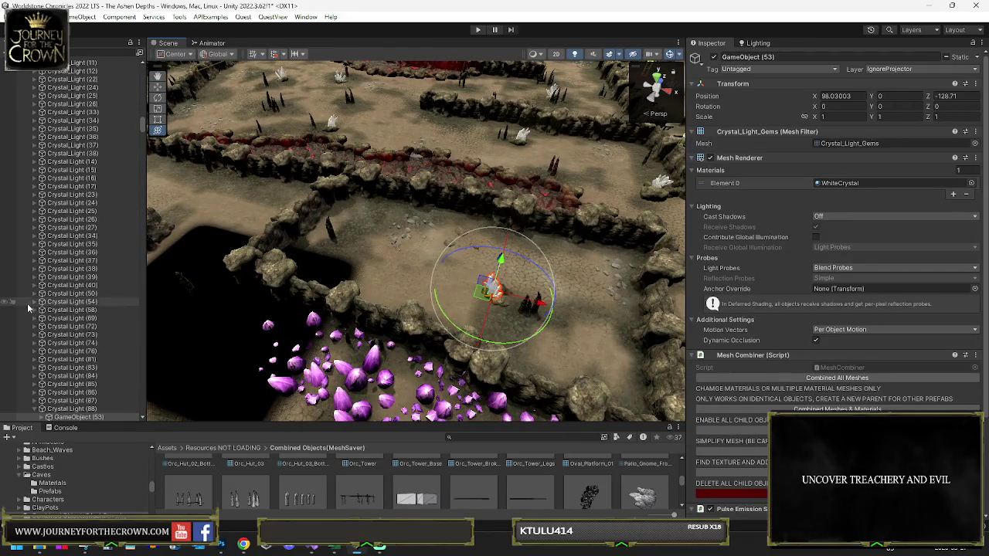
left_click(487, 290)
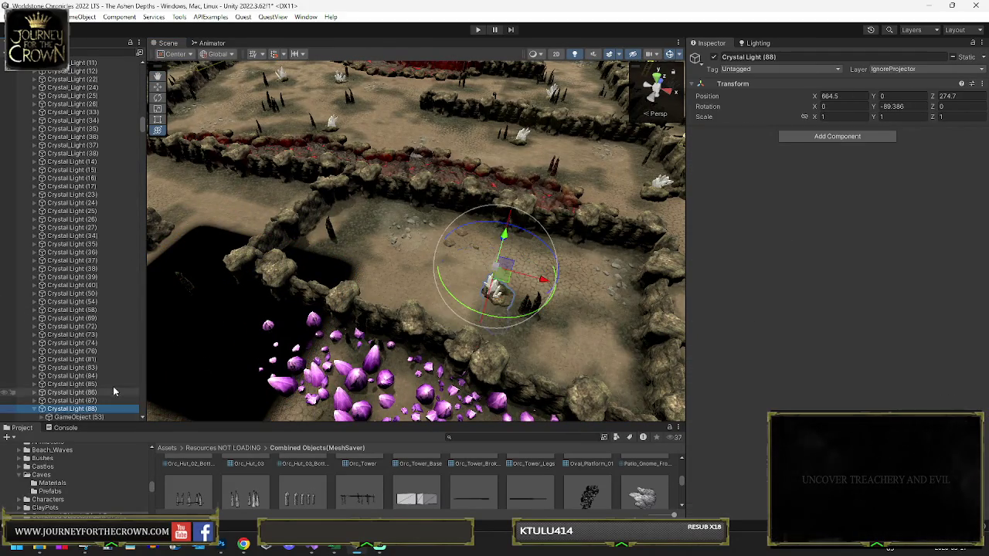
left_click(525, 315)
mouse_move(525, 315)
left_mouse_down()
mouse_move(456, 276)
mouse_move(379, 350)
mouse_move(399, 272)
left_mouse_up()
left_click(456, 275)
left_click(398, 273)
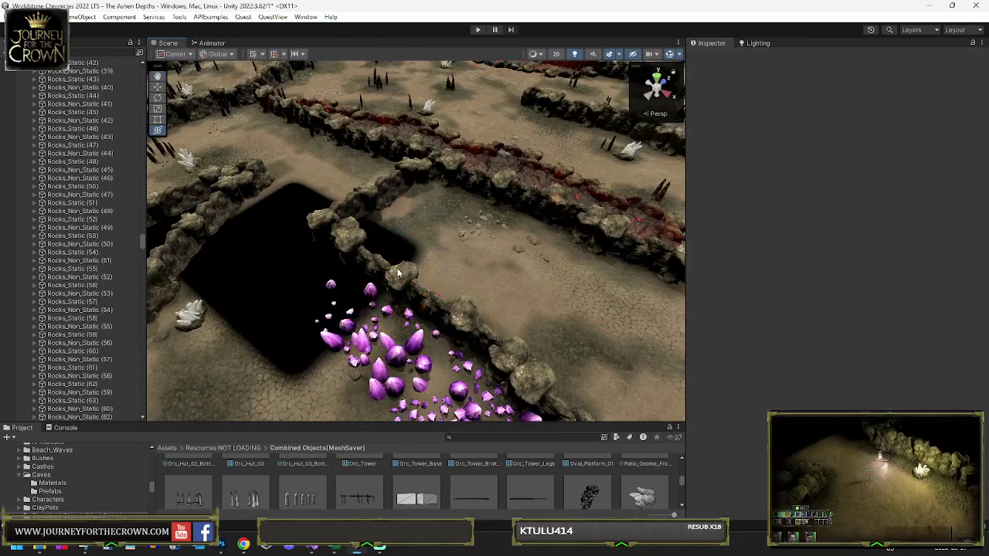
left_click(533, 244)
left_click(460, 231)
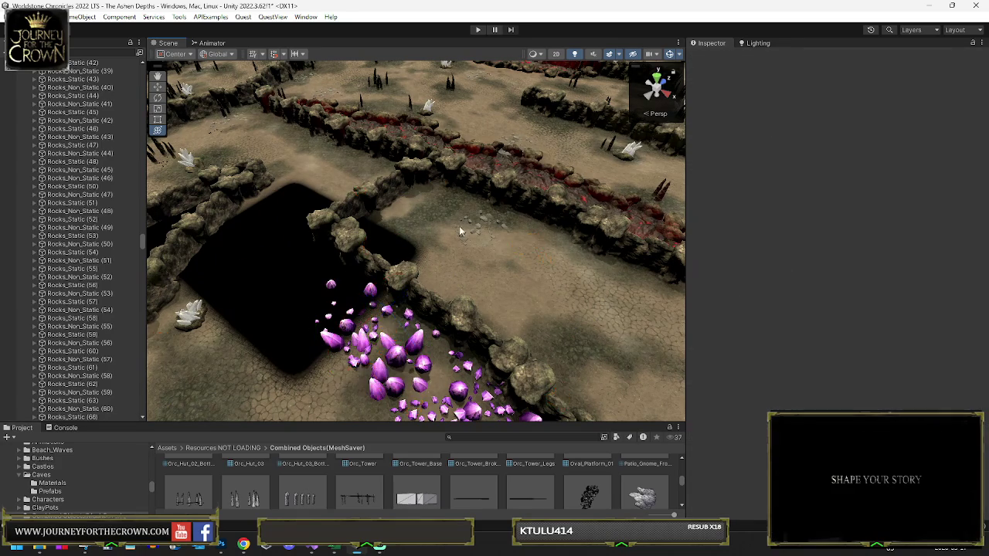
left_click(479, 229)
left_click(489, 224)
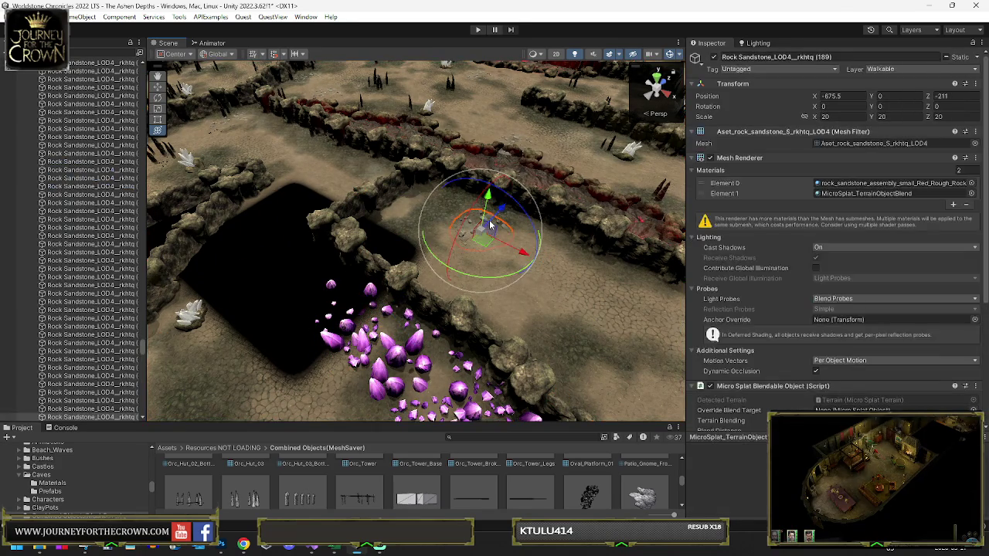
left_click(470, 225)
Inspect a sandstone wall rock, then select the Black_Out_Map plane
left_click_drag(470, 224, 555, 242)
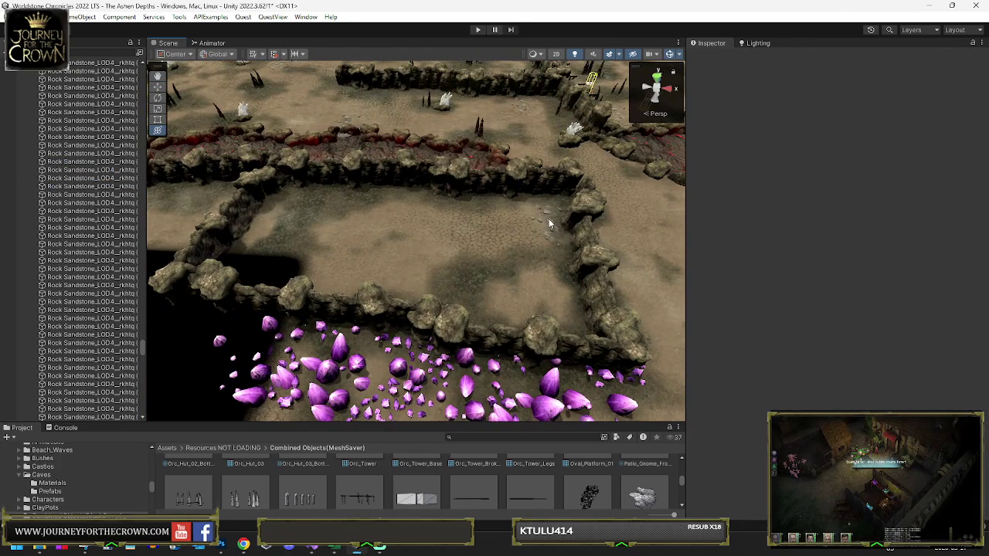
left_click(549, 219)
left_click(544, 212)
left_click(224, 305)
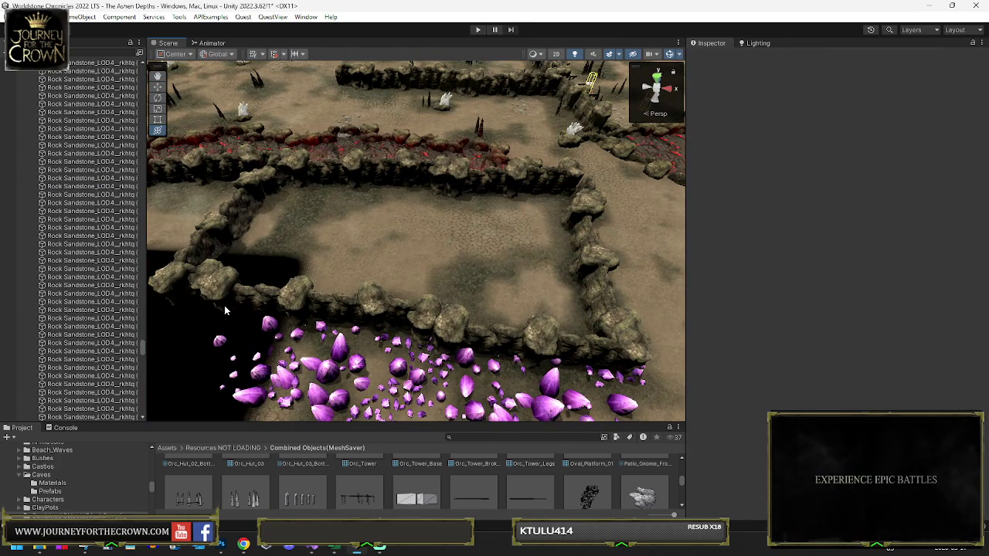
left_click(224, 306)
mouse_move(224, 306)
left_mouse_down()
mouse_move(186, 305)
mouse_move(226, 281)
mouse_move(445, 225)
left_mouse_up()
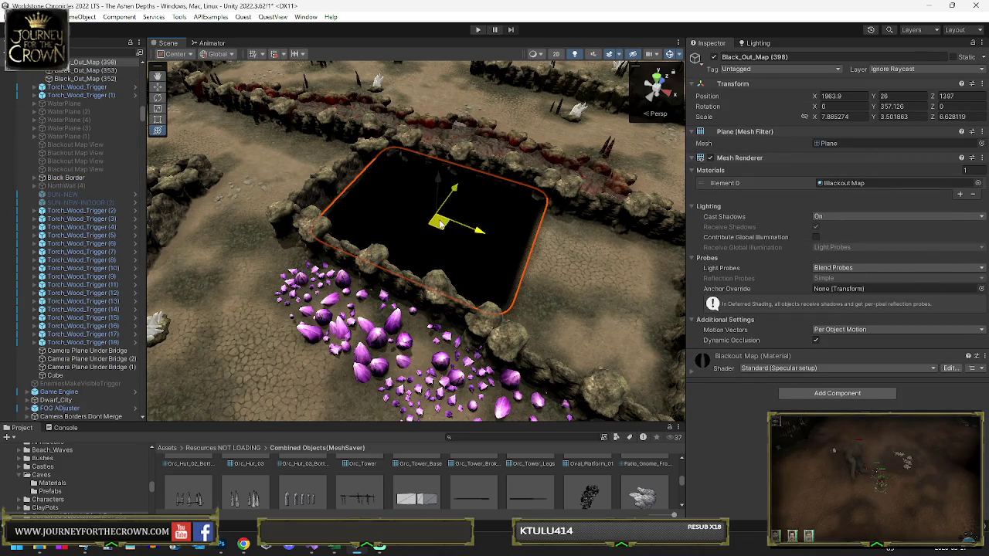
Move Black_Out_Map (398) over the walled enclosure to about X 2014.3, Y 26, Z 1405.2
key("e")
scroll(512, 247, "up", 3)
scroll(455, 236, "down", 2)
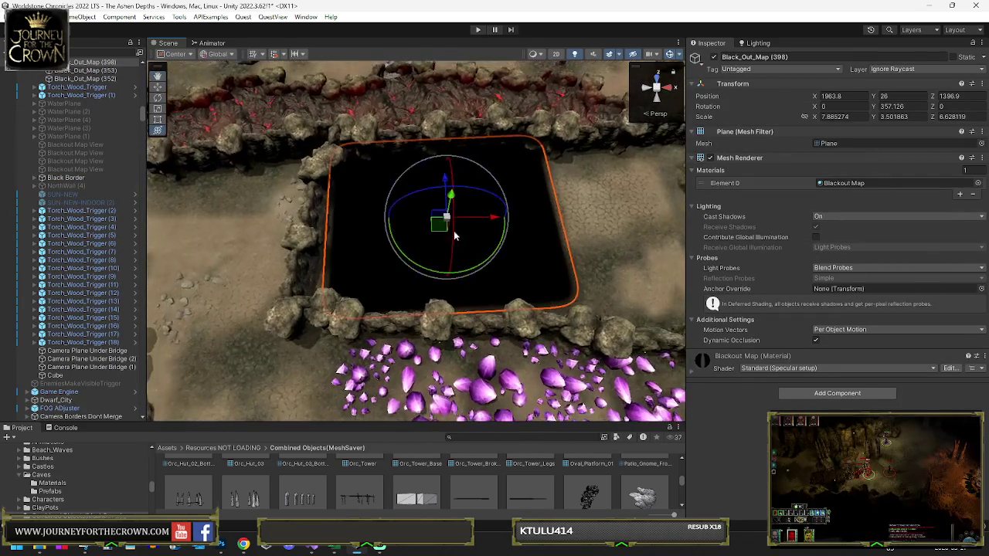
mouse_move(433, 229)
left_mouse_down()
mouse_move(570, 225)
mouse_move(587, 215)
mouse_move(421, 261)
left_mouse_up()
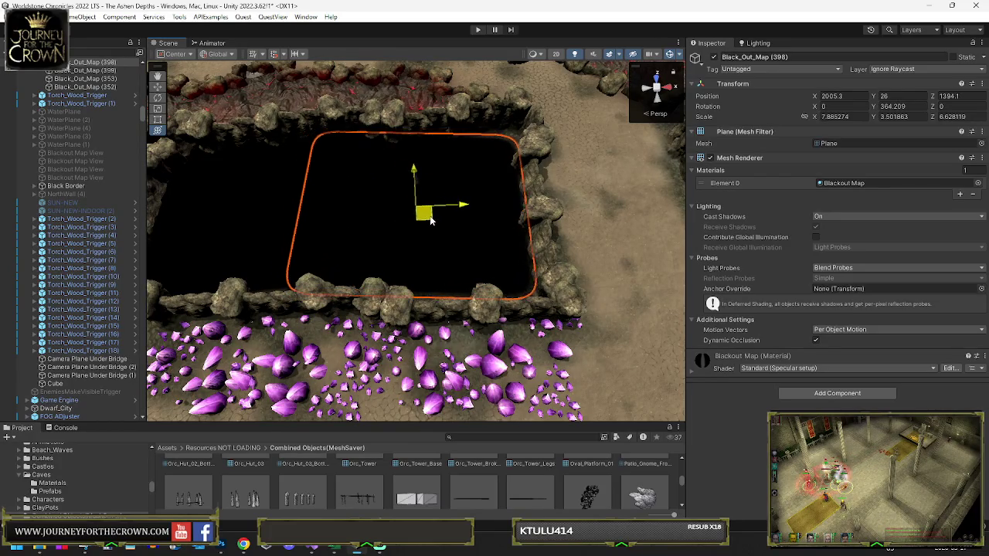
key("e")
mouse_move(435, 214)
left_mouse_down()
mouse_move(423, 211)
mouse_move(442, 176)
mouse_move(444, 187)
left_mouse_up()
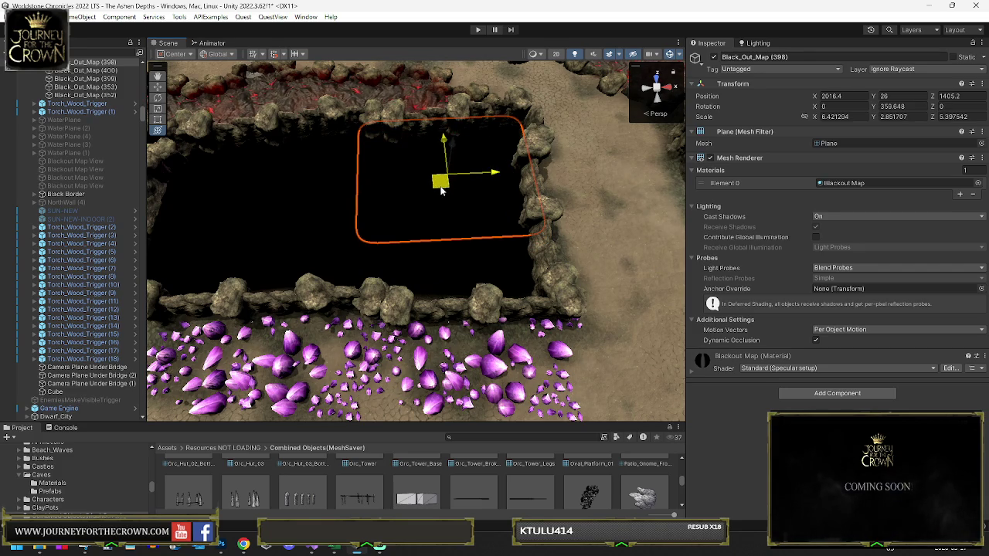
left_click_drag(538, 213, 425, 222)
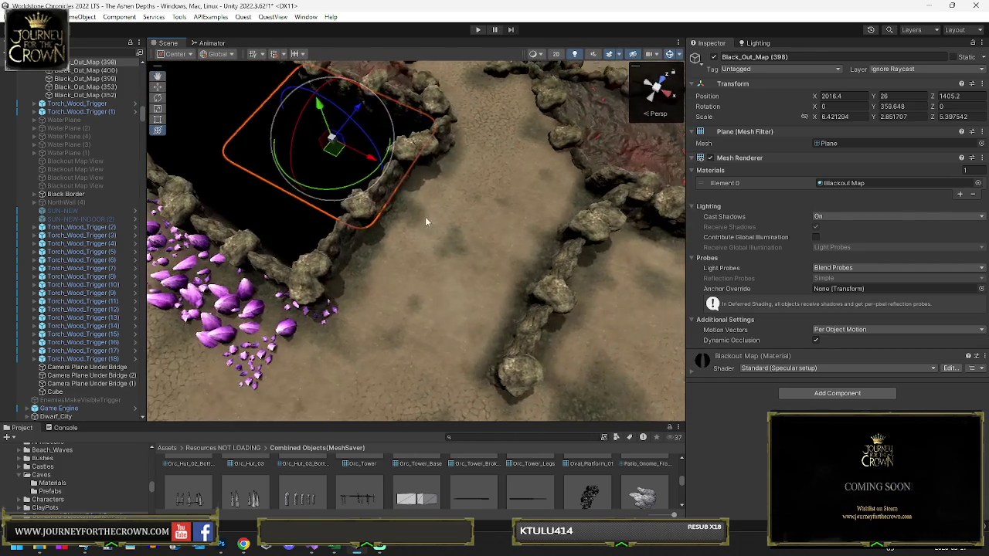
mouse_move(367, 161)
left_mouse_down()
mouse_move(567, 153)
mouse_move(915, 92)
mouse_move(812, 85)
mouse_move(913, 98)
mouse_move(130, 94)
mouse_move(151, 131)
mouse_move(231, 213)
left_mouse_up()
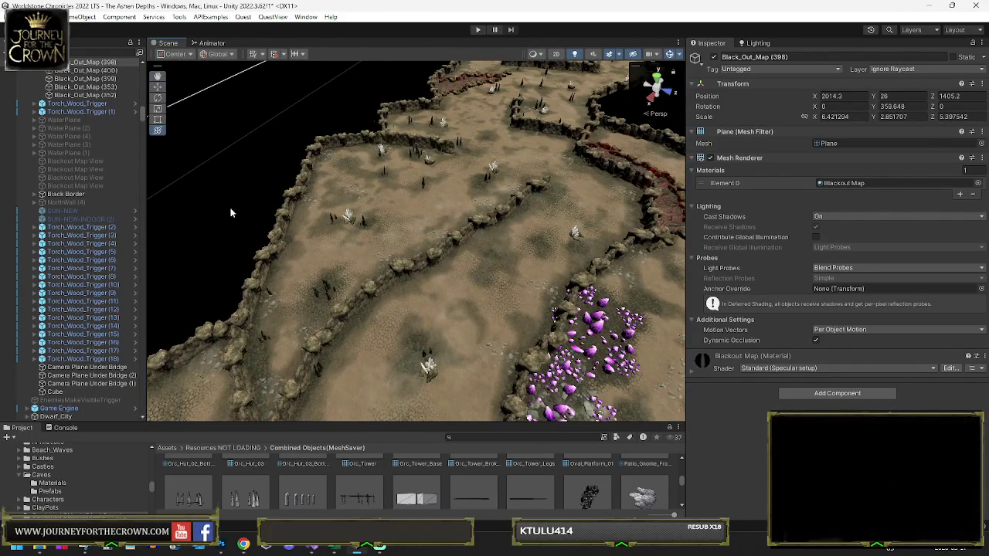
Tilt Wall_Fadeable (386) to about -5 on X and rotate Wall_Fadeable (398) to 84.256 on X
left_click(437, 147)
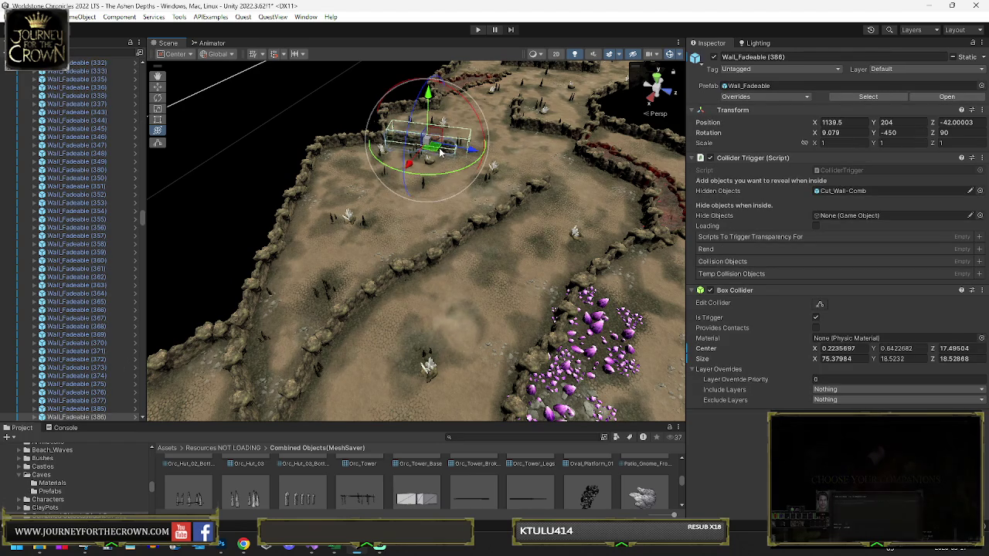
left_click_drag(438, 181, 475, 161)
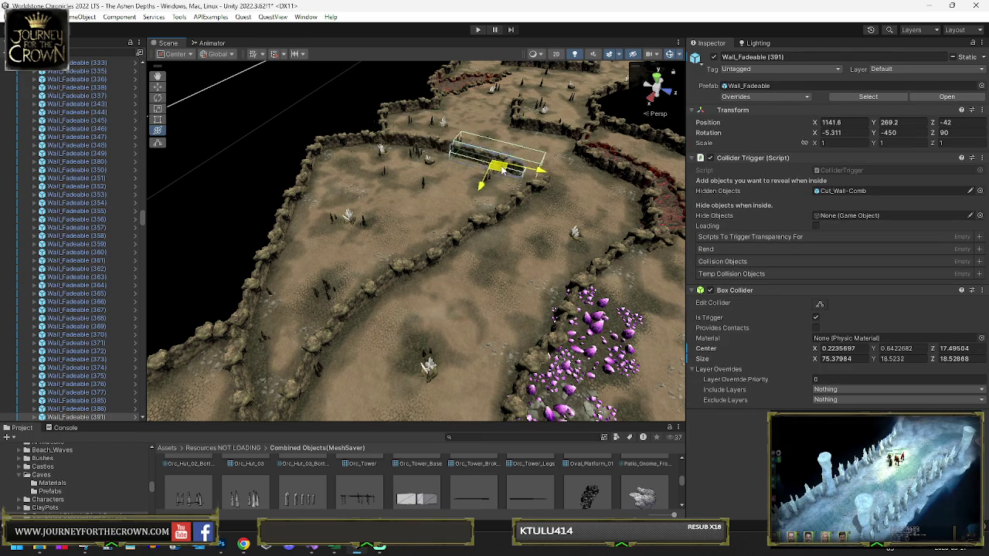
left_click(475, 235)
left_click(525, 217)
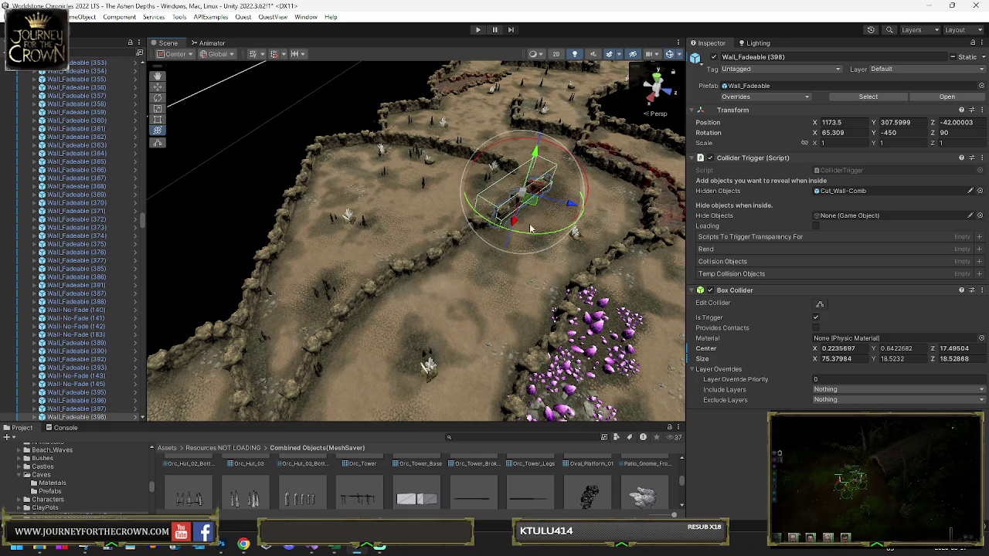
left_click_drag(574, 234, 529, 202)
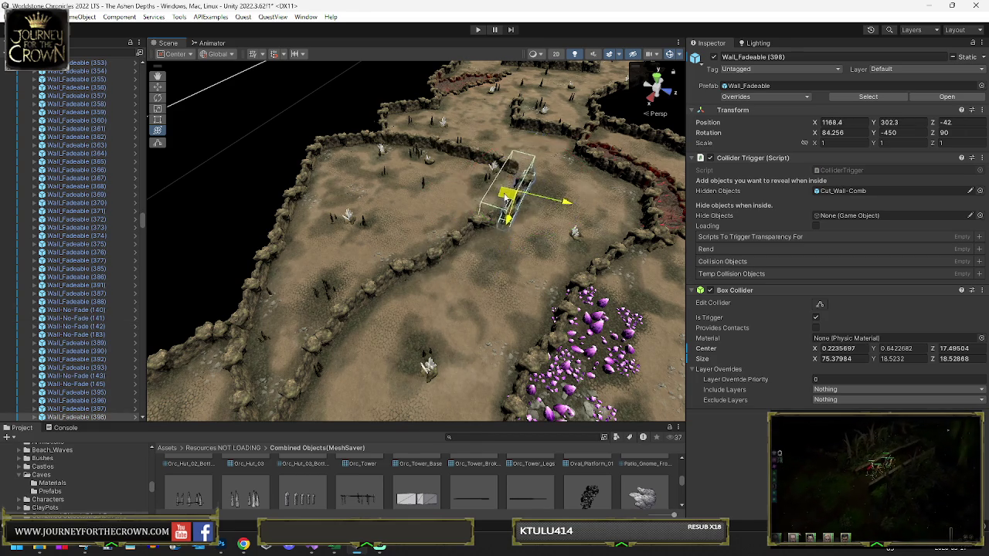
key("f")
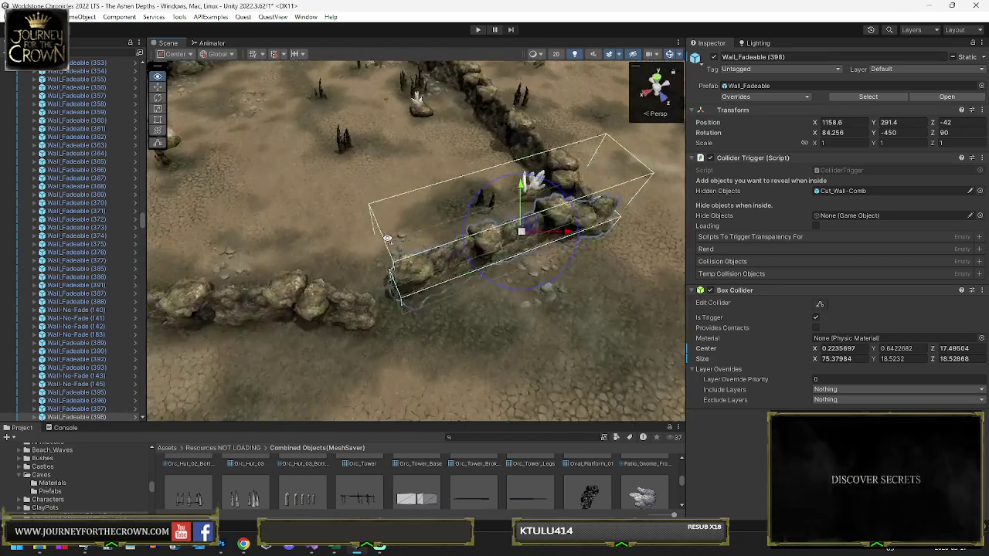
Shift Wall_Fadeable (368) slightly along X, then check walls (397) and (396)
left_click(321, 267)
key("f")
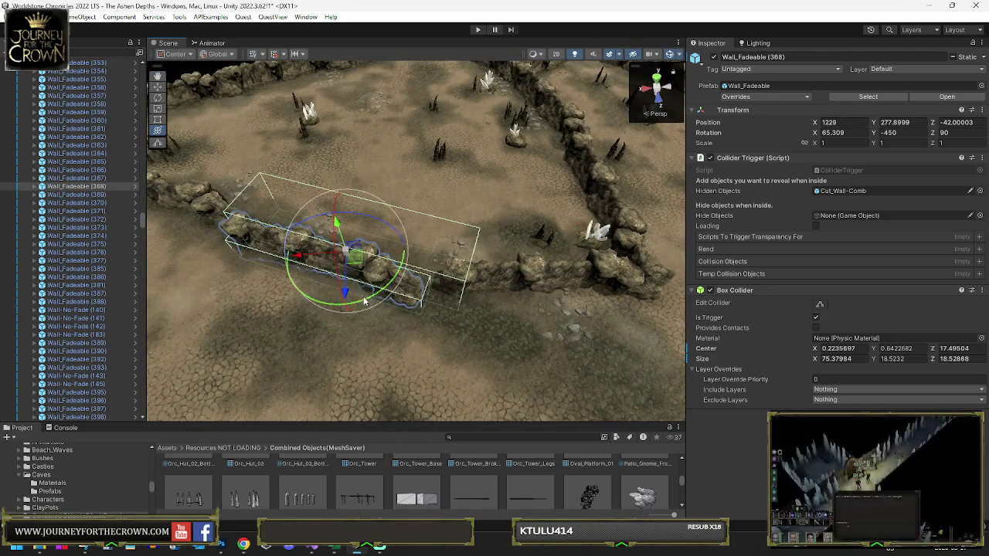
key("w")
mouse_move(363, 259)
left_mouse_down()
mouse_move(379, 261)
mouse_move(307, 225)
mouse_move(364, 244)
mouse_move(352, 255)
mouse_move(328, 248)
mouse_move(388, 211)
mouse_move(390, 224)
mouse_move(417, 199)
left_mouse_up()
left_click(364, 244)
left_click(388, 211)
Level Wall_Fadeable (399) to about -1 on X and slide it to X 1380.3, Y 265.6, Z -42
left_click(408, 228)
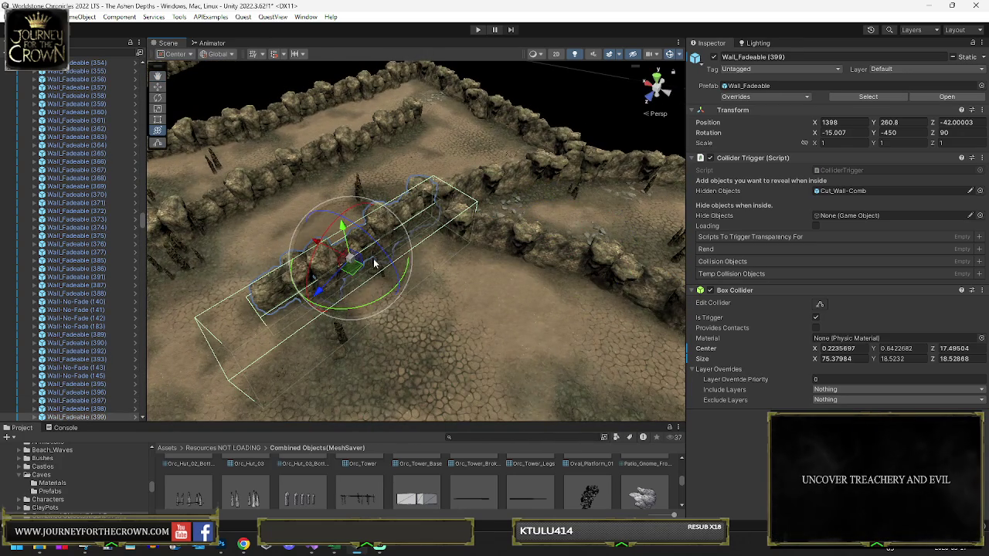
left_click_drag(449, 245, 431, 278)
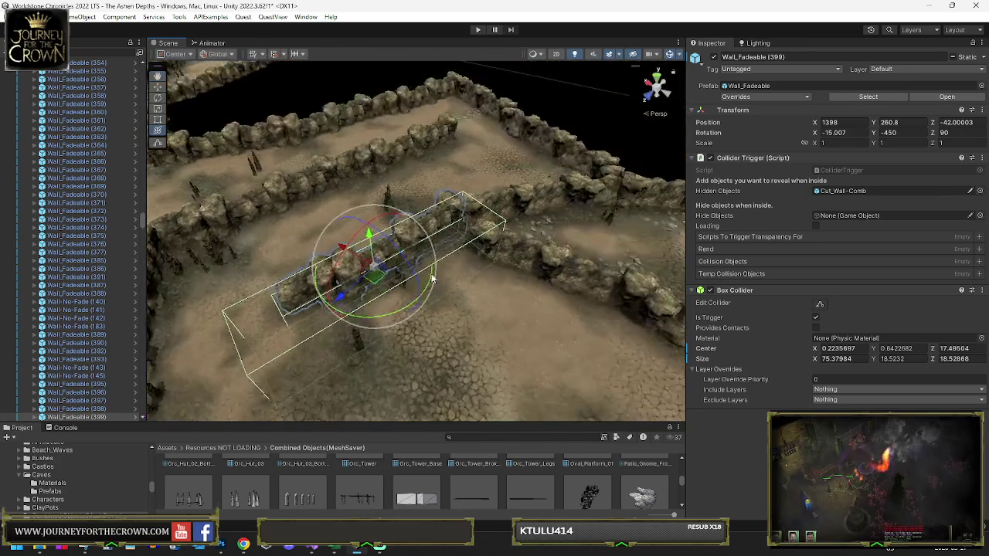
left_click_drag(399, 312, 432, 308)
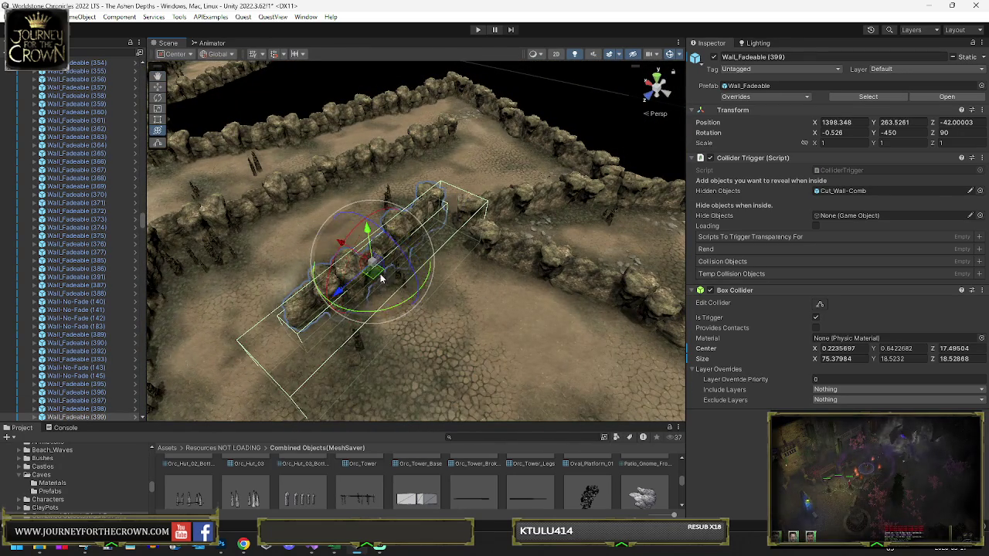
mouse_move(380, 280)
left_mouse_down()
mouse_move(421, 308)
mouse_move(755, 295)
mouse_move(483, 278)
left_mouse_up()
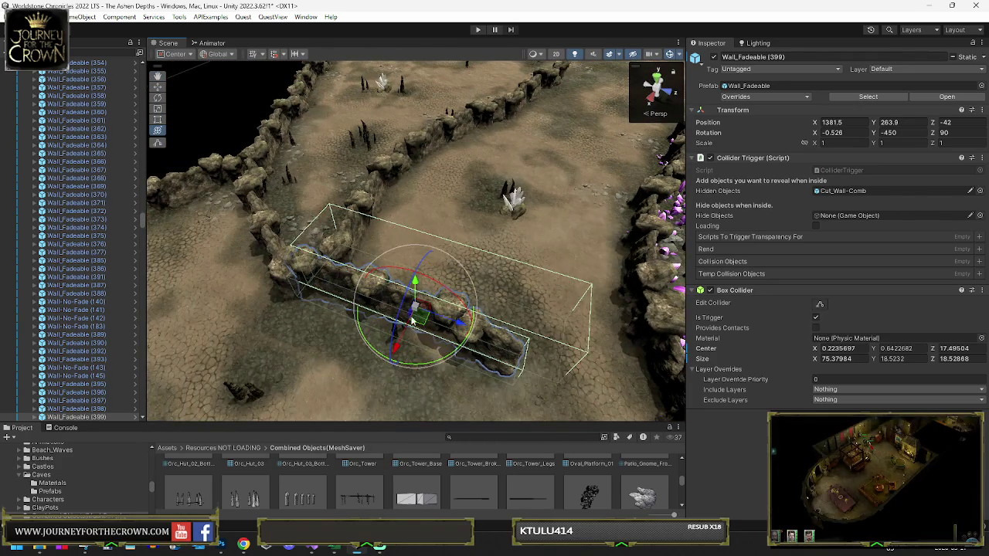
mouse_move(412, 321)
left_mouse_down()
mouse_move(413, 332)
mouse_move(413, 231)
left_mouse_up()
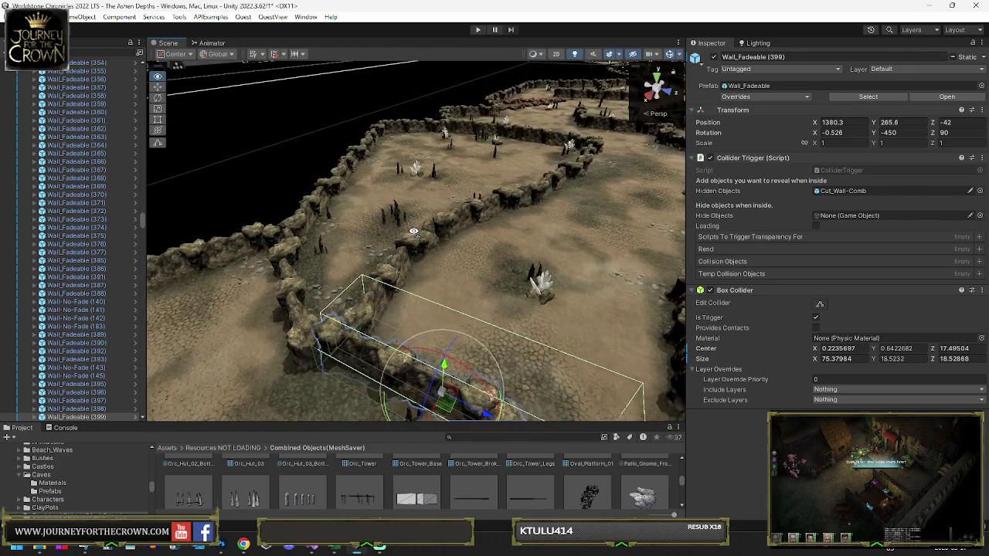
left_click(343, 184)
Delete three stray wall segments and the rock wall near the pit
key("Delete")
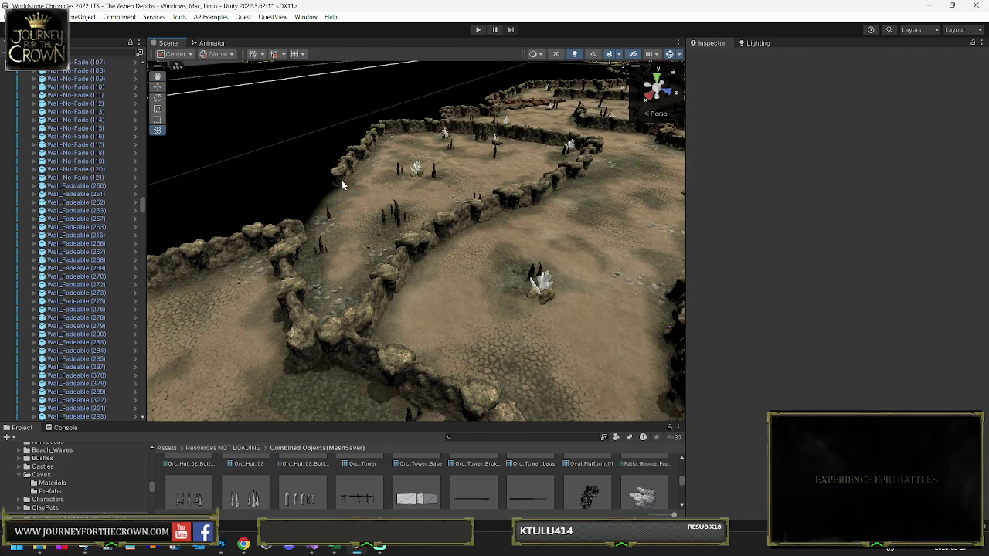
left_click(347, 173)
key("Delete")
left_click(374, 147)
key("Delete")
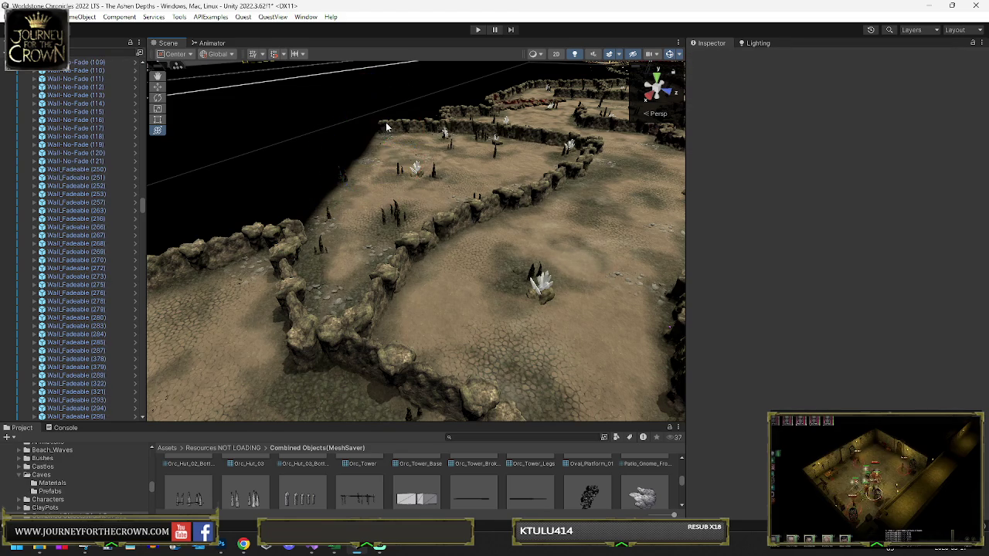
left_click(391, 128)
key("Delete")
Duplicate Black_Out_Map (23) and scale, rotate and move the copy over the dark pit
left_click(358, 139)
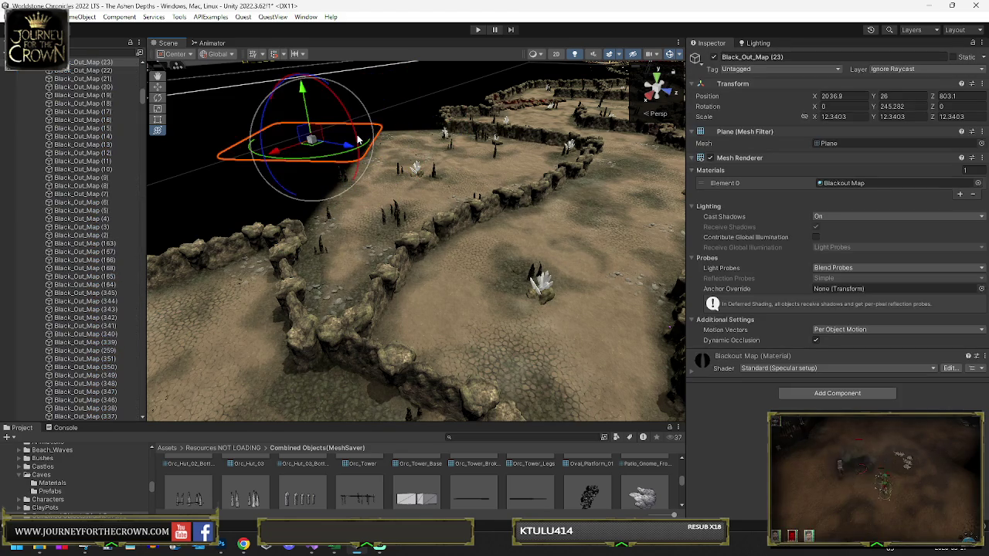
key("ctrl+d")
mouse_move(315, 149)
left_mouse_down()
mouse_move(334, 160)
mouse_move(351, 210)
mouse_move(343, 232)
mouse_move(355, 230)
mouse_move(340, 227)
left_mouse_up()
key("y")
mouse_move(376, 193)
left_mouse_down()
mouse_move(386, 225)
mouse_move(376, 330)
left_mouse_up()
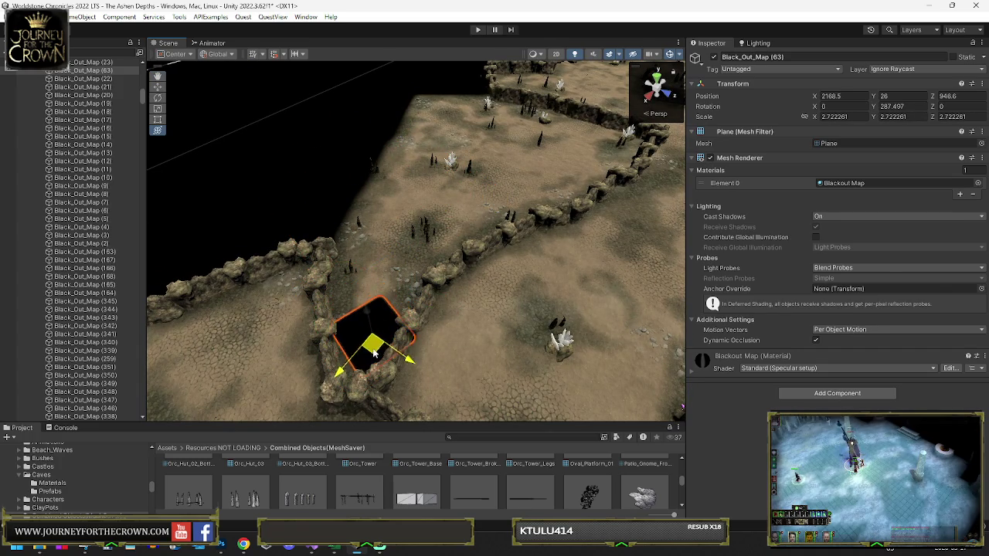
left_click_drag(369, 398, 295, 396)
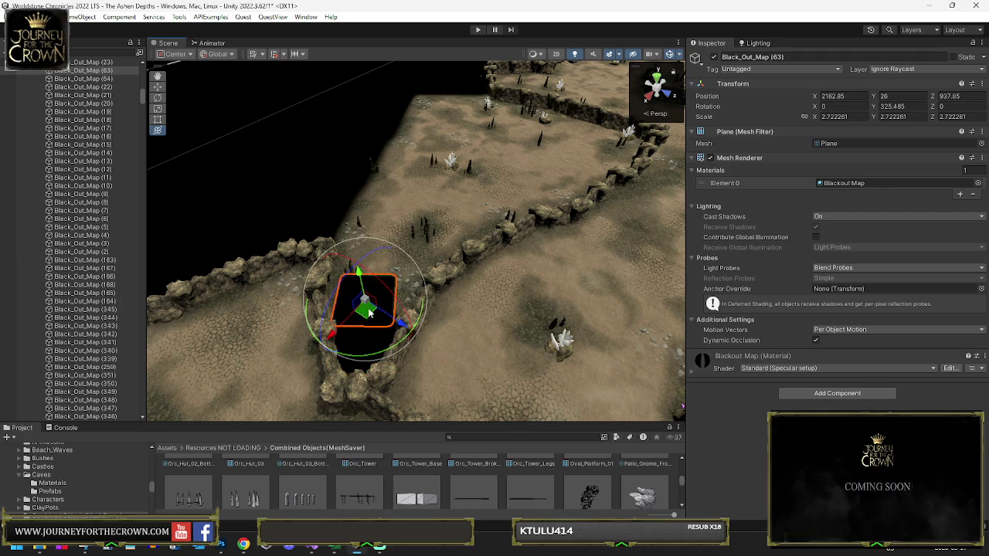
left_click_drag(367, 265, 372, 267)
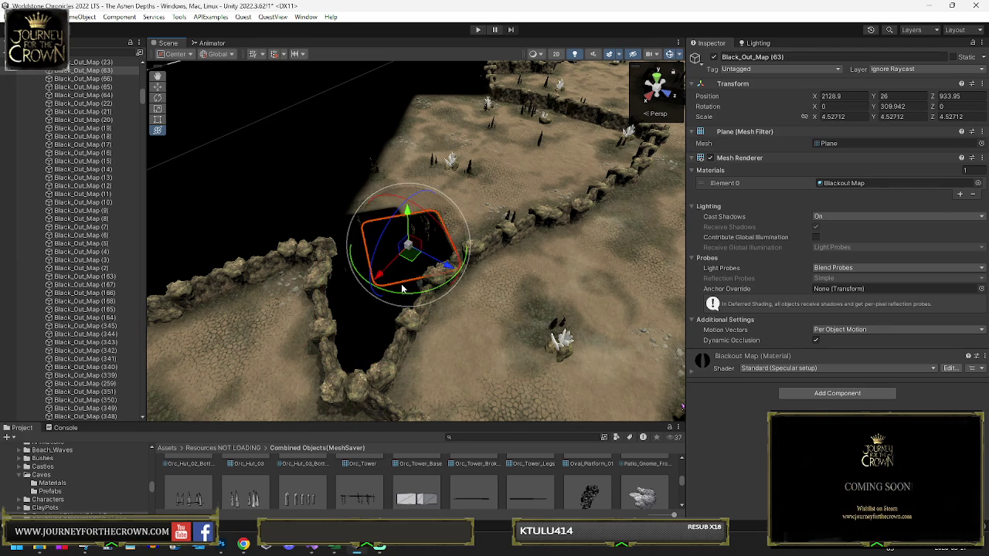
mouse_move(307, 303)
left_mouse_down()
mouse_move(382, 255)
mouse_move(409, 213)
left_mouse_up()
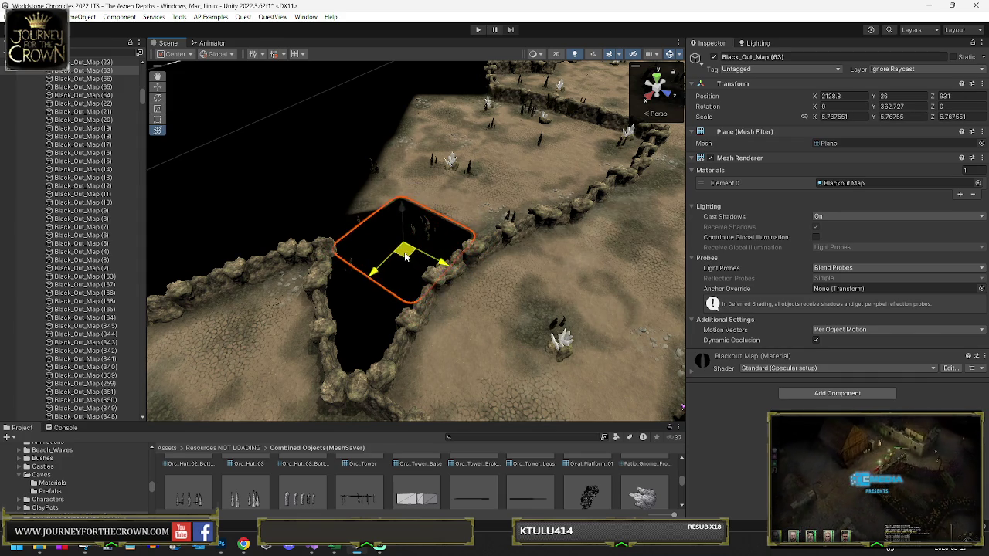
mouse_move(405, 256)
left_mouse_down()
mouse_move(453, 216)
mouse_move(404, 220)
mouse_move(423, 280)
left_mouse_up()
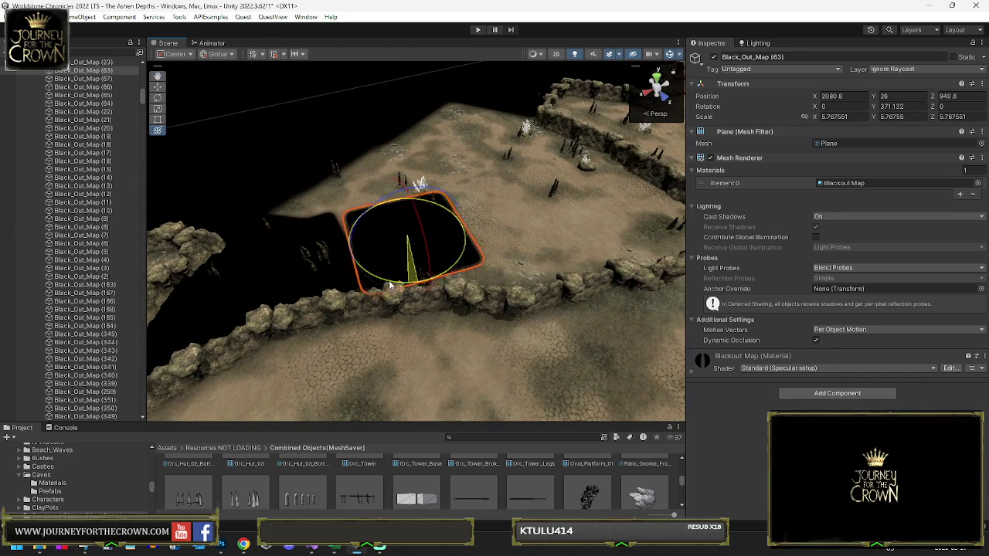
mouse_move(408, 236)
left_mouse_down()
mouse_move(408, 207)
mouse_move(453, 224)
mouse_move(537, 228)
mouse_move(432, 259)
left_mouse_up()
Fit Black_Out_Map (63) at about X 2039.2, Y 26, Z 902.05 and delete the extra plane
key("y")
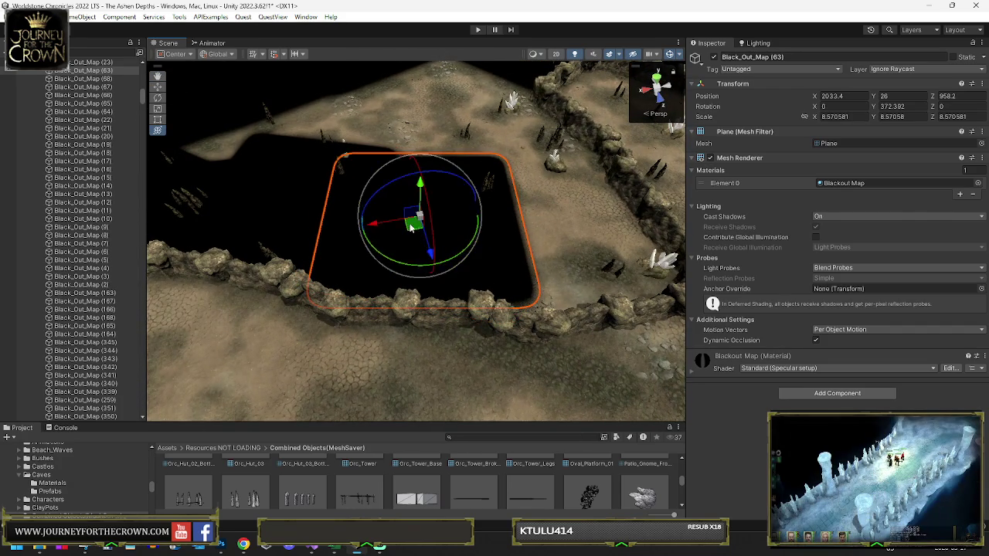
mouse_move(411, 226)
left_mouse_down()
mouse_move(513, 223)
mouse_move(475, 210)
mouse_move(425, 234)
mouse_move(468, 263)
mouse_move(459, 265)
left_mouse_up()
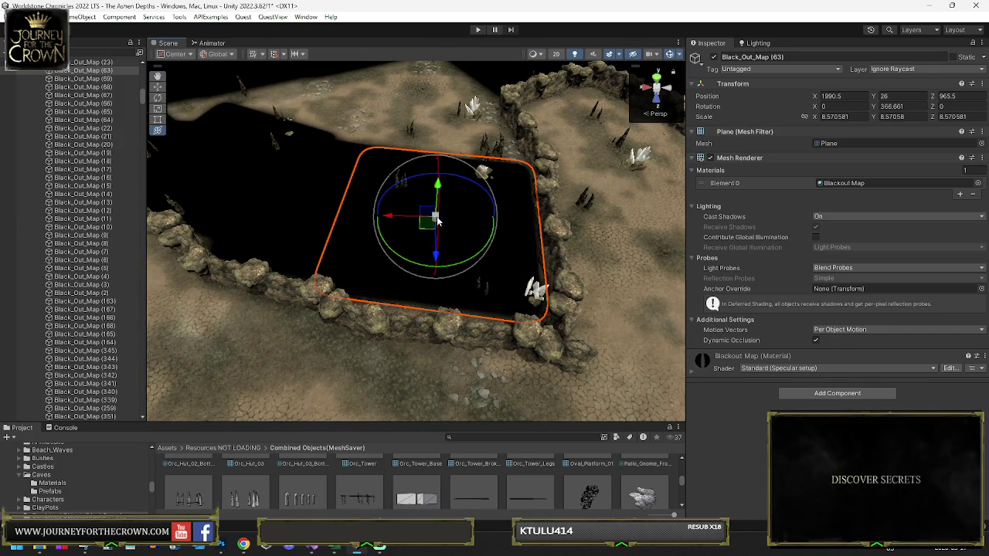
mouse_move(438, 221)
left_mouse_down()
mouse_move(460, 259)
mouse_move(433, 216)
mouse_move(464, 186)
left_mouse_up()
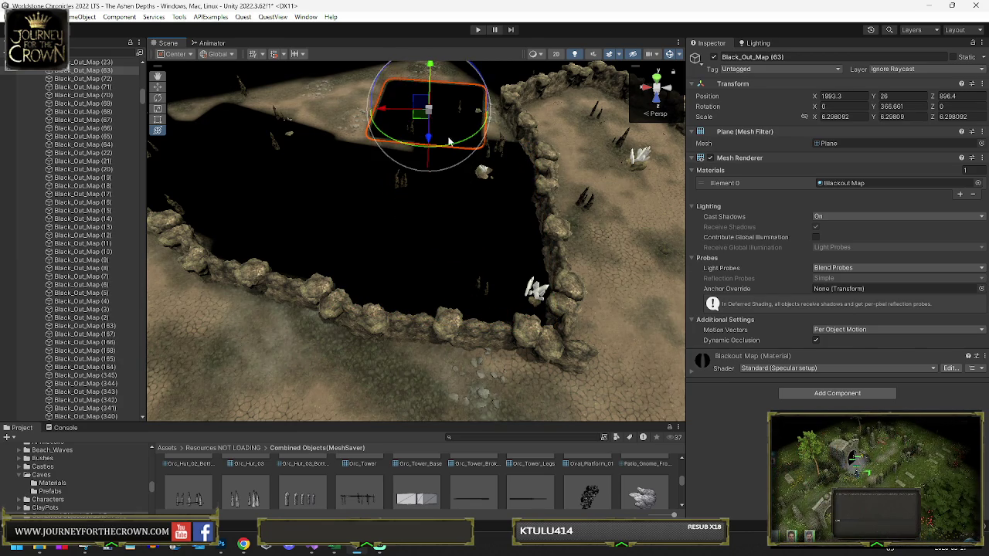
left_click_drag(449, 142, 478, 145)
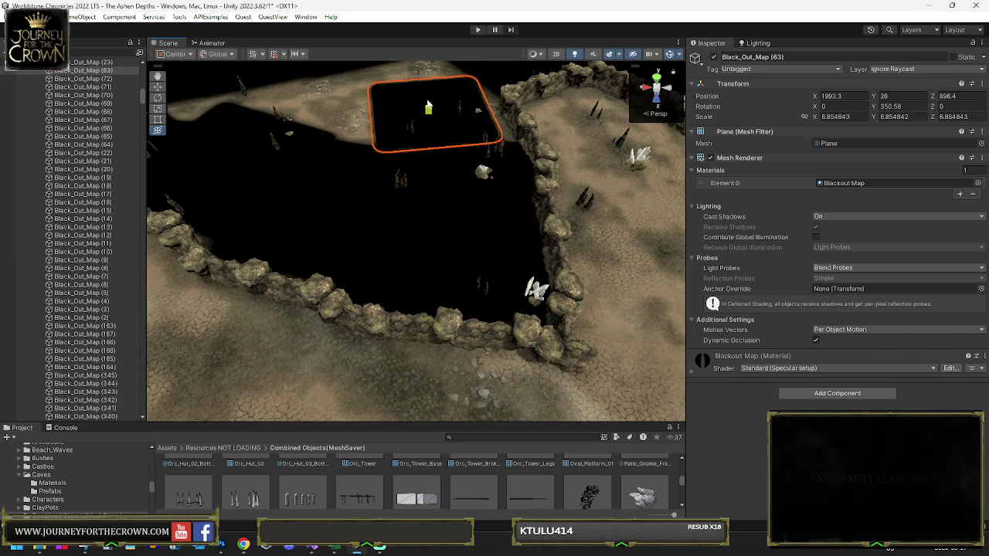
mouse_move(429, 107)
left_mouse_down()
mouse_move(412, 120)
mouse_move(466, 189)
mouse_move(348, 184)
left_mouse_up()
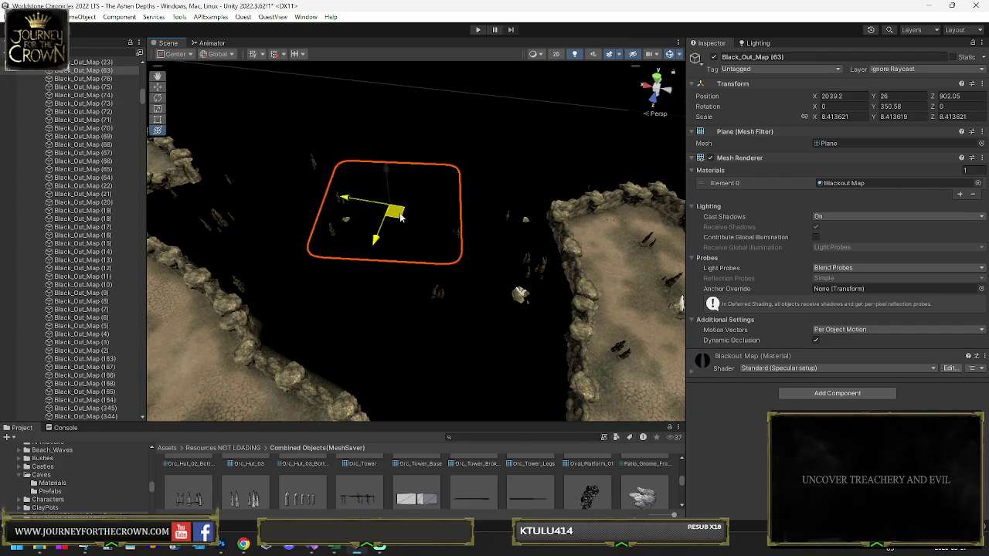
key("Delete")
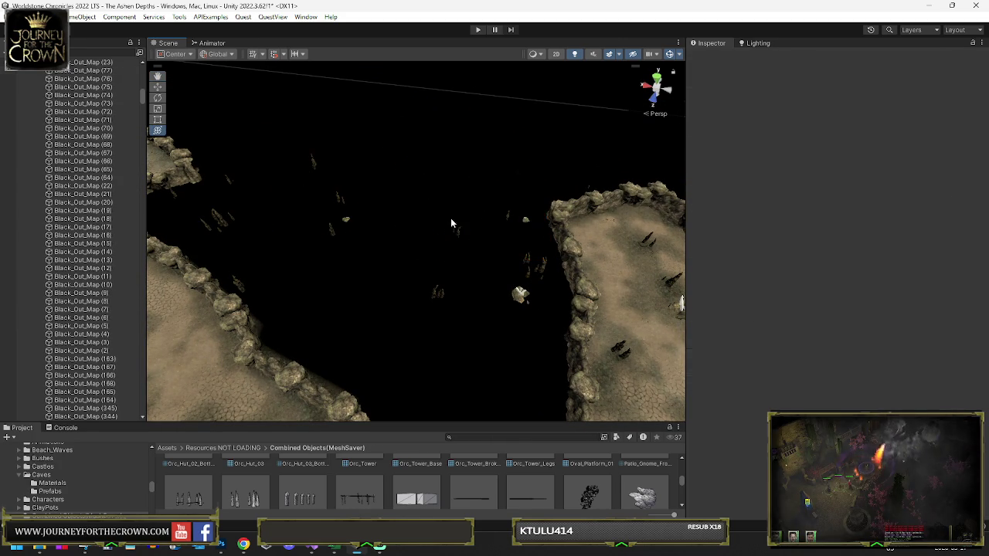
mouse_move(451, 218)
left_mouse_down()
mouse_move(697, 211)
mouse_move(567, 220)
mouse_move(942, 250)
mouse_move(24, 236)
mouse_move(65, 228)
left_mouse_up()
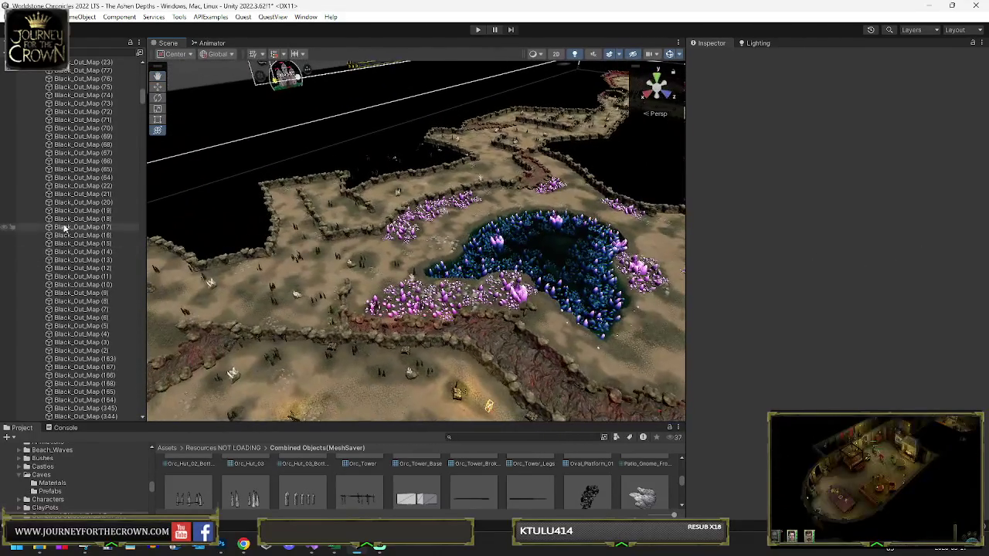
left_click(195, 228)
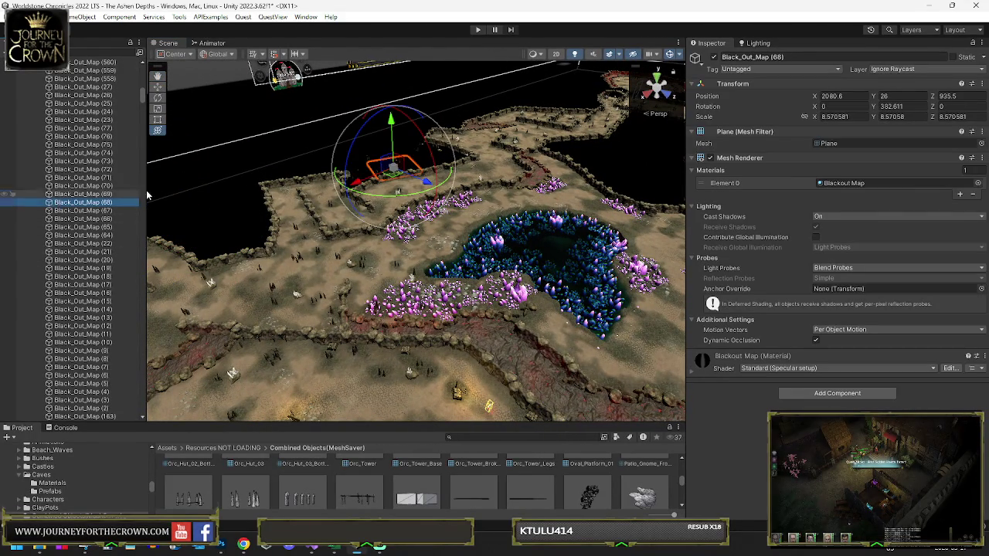
left_click(596, 328)
left_click_drag(446, 218, 402, 228)
mouse_move(233, 207)
left_mouse_down()
mouse_move(548, 218)
mouse_move(266, 262)
mouse_move(404, 288)
mouse_move(235, 307)
left_mouse_up()
key("shift+space")
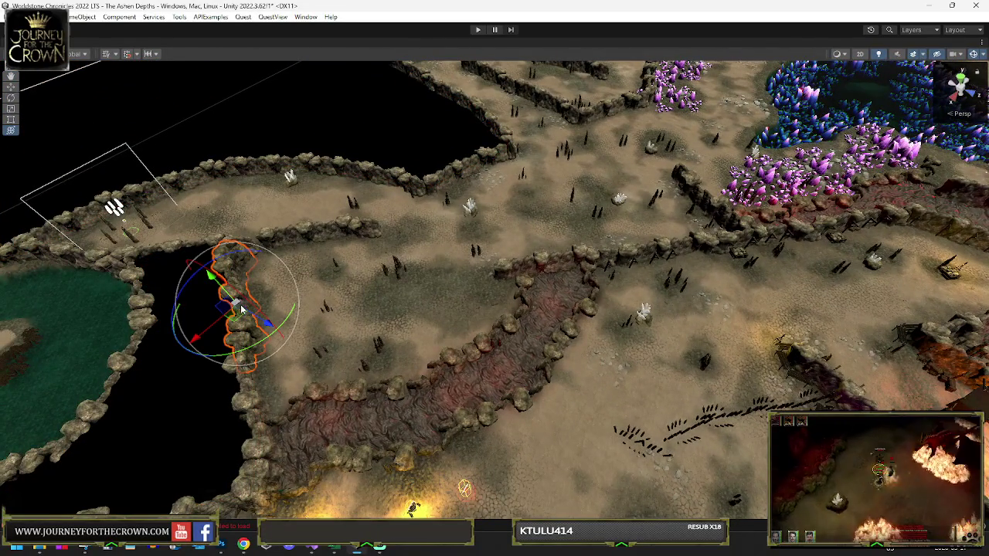
key("shift+space")
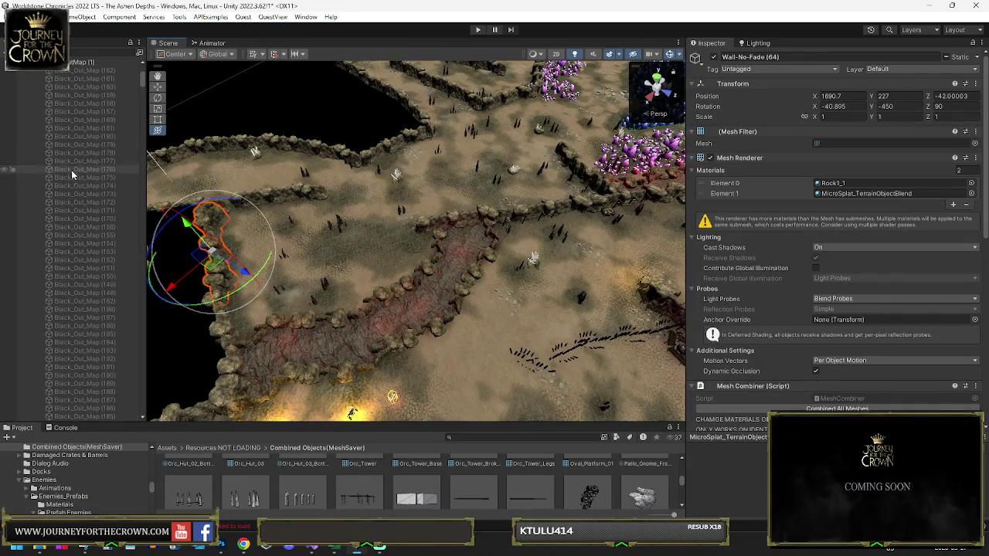
Delete rock wall Wall-No-Fade (64) and frame the wall at the pit edge
key("f")
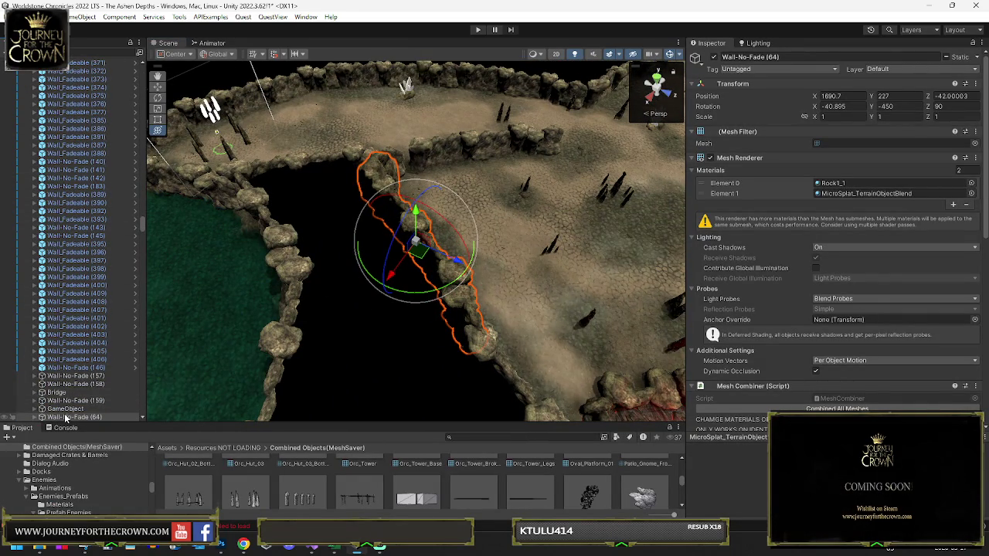
key("Delete")
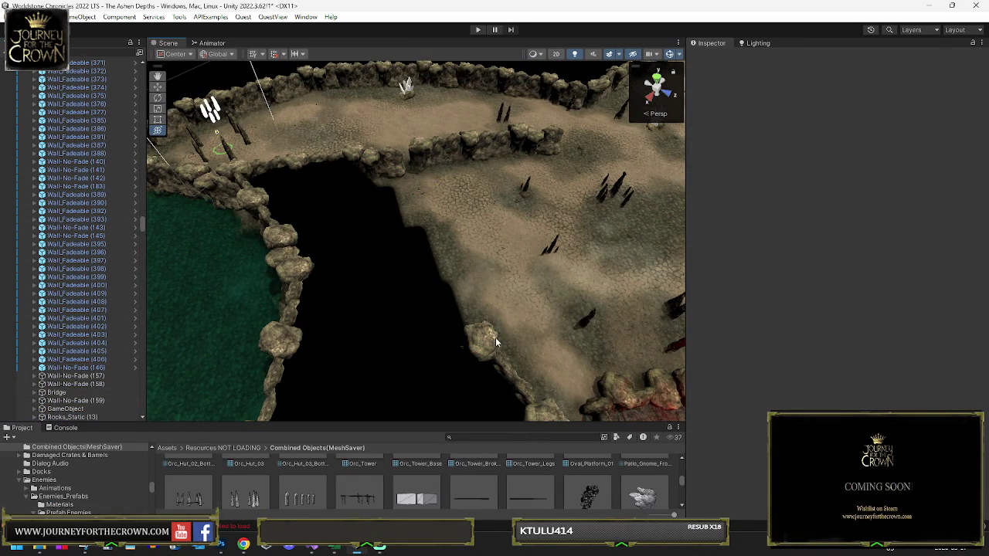
left_click(497, 343)
key("f")
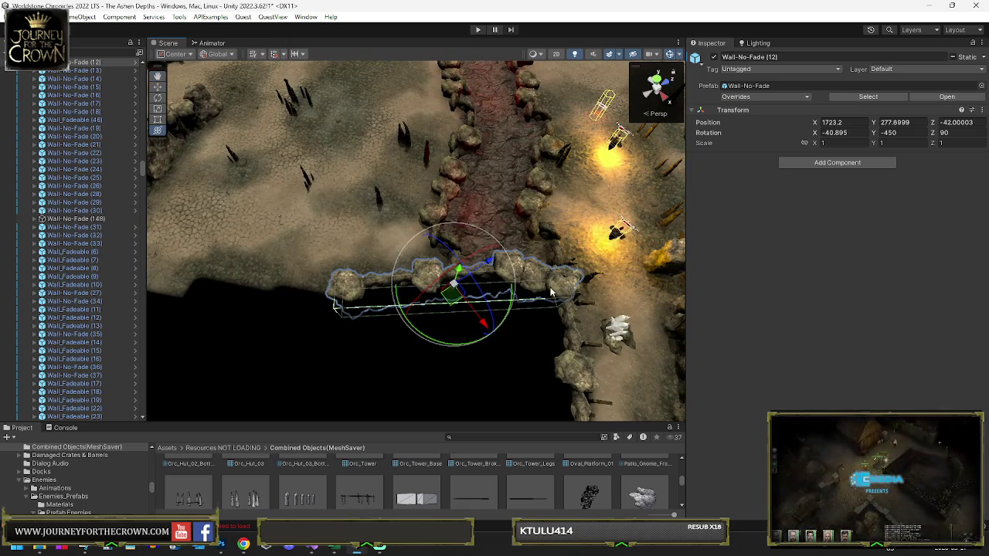
mouse_move(670, 334)
left_mouse_down()
mouse_move(520, 252)
mouse_move(473, 191)
mouse_move(505, 171)
mouse_move(489, 179)
left_mouse_up()
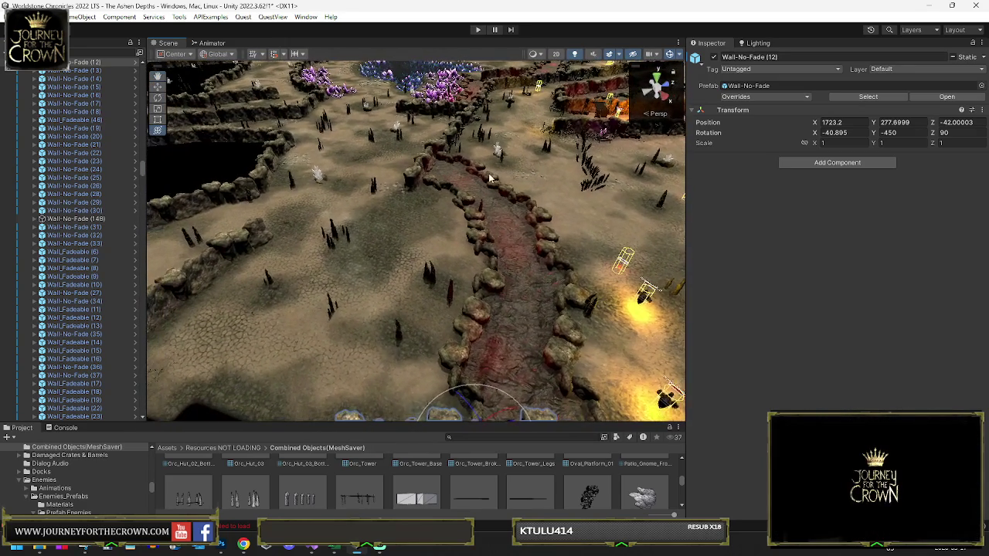
Inspect the corridor's rock and fadeable walls, picking the wall next to the fadeable segment
left_click(477, 213)
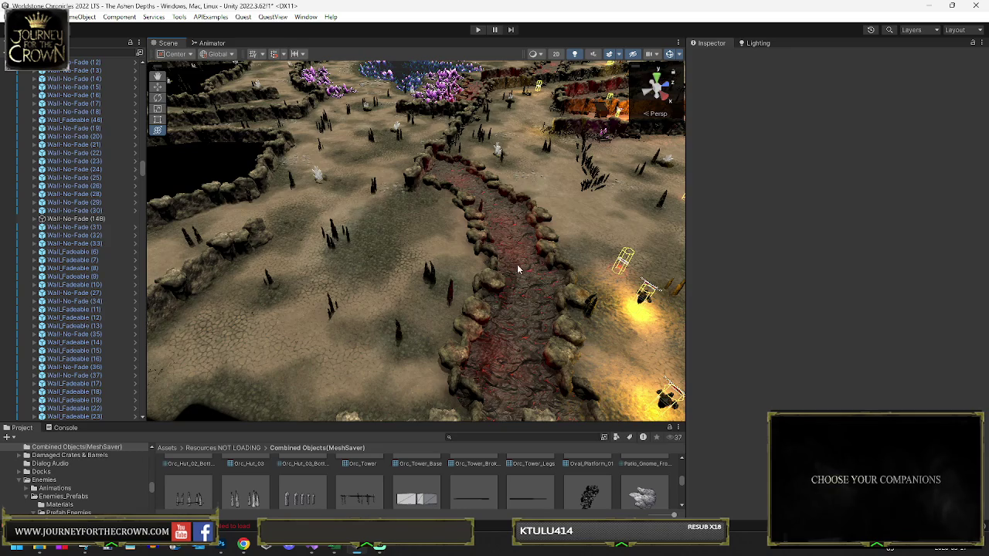
key("f")
left_click(479, 341)
mouse_move(479, 341)
left_mouse_down()
mouse_move(448, 271)
mouse_move(490, 239)
mouse_move(445, 217)
mouse_move(285, 201)
mouse_move(334, 261)
left_mouse_up()
left_click(371, 222)
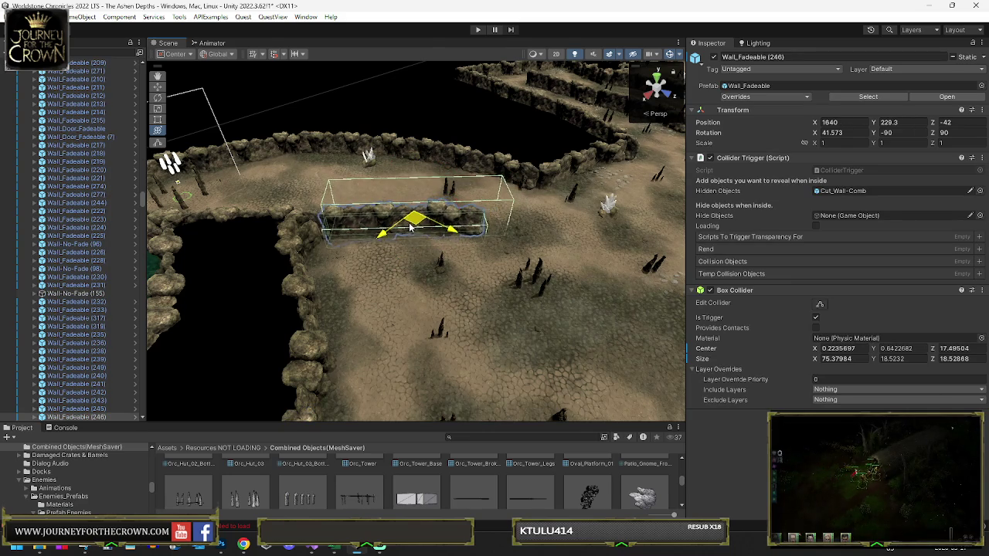
mouse_move(410, 225)
left_mouse_down()
mouse_move(393, 231)
mouse_move(402, 239)
mouse_move(414, 203)
left_mouse_up()
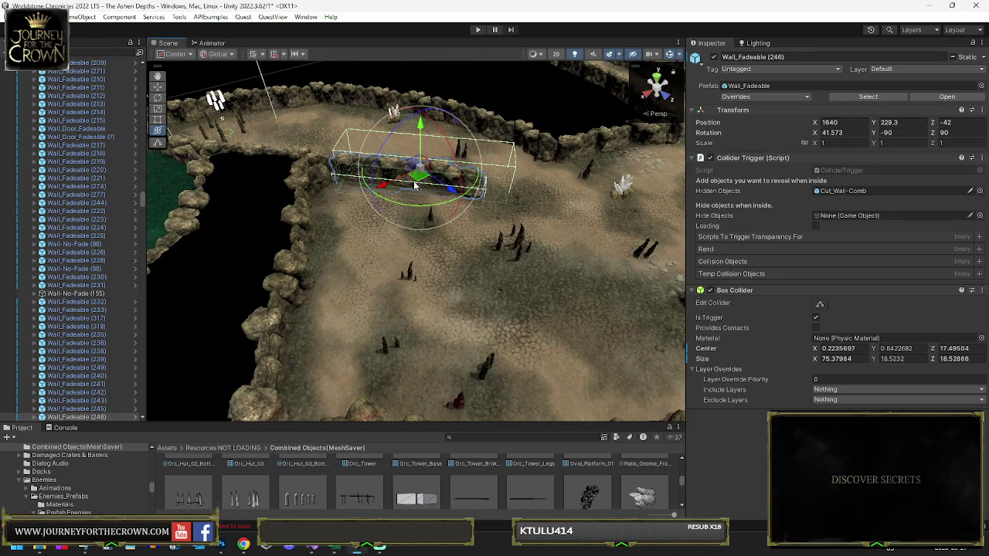
left_click(306, 209)
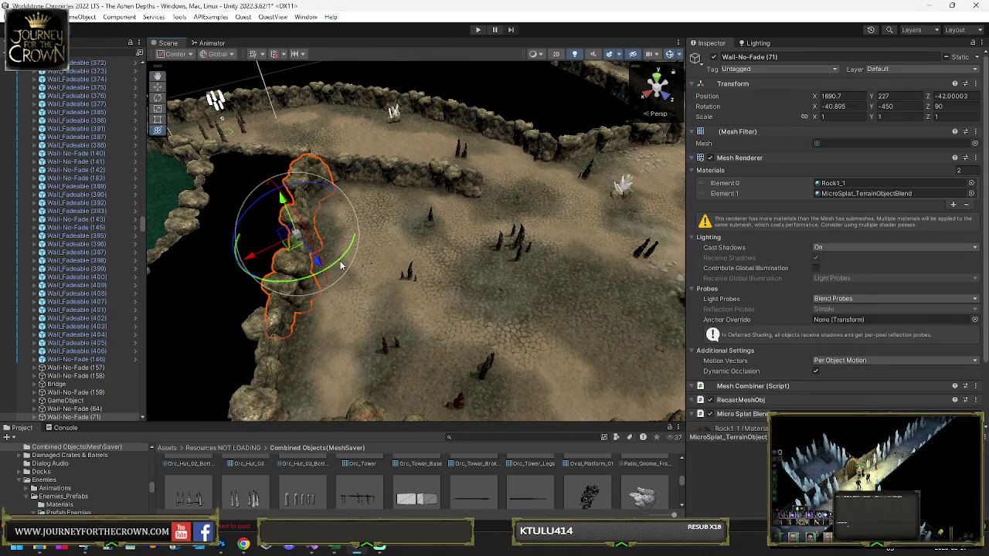
Rotate and move Wall-No-Fade (71) so it lines the pit edge
left_click_drag(257, 300, 171, 310)
key("w")
mouse_move(296, 251)
left_mouse_down()
mouse_move(379, 291)
mouse_move(384, 348)
mouse_move(466, 361)
left_mouse_up()
key("e")
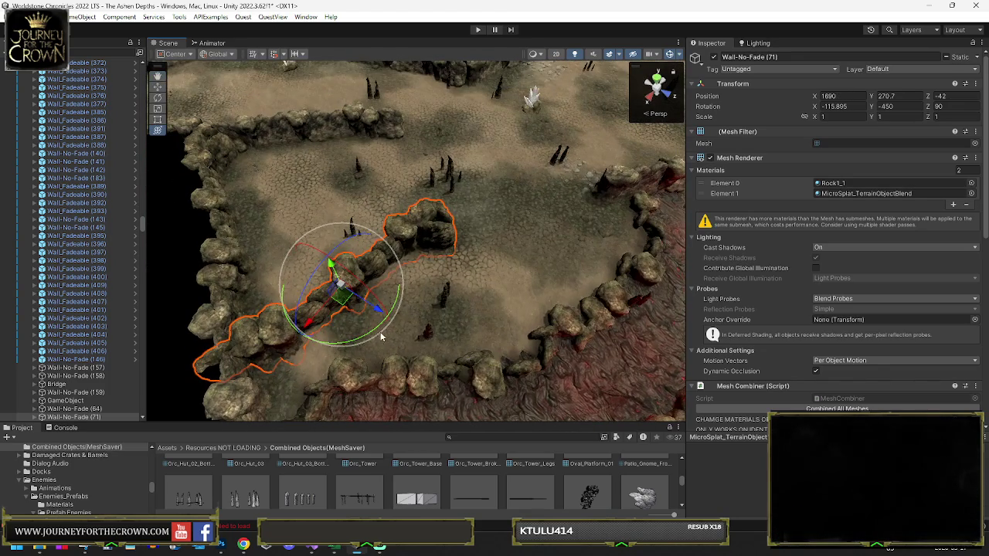
left_click_drag(381, 337, 439, 319)
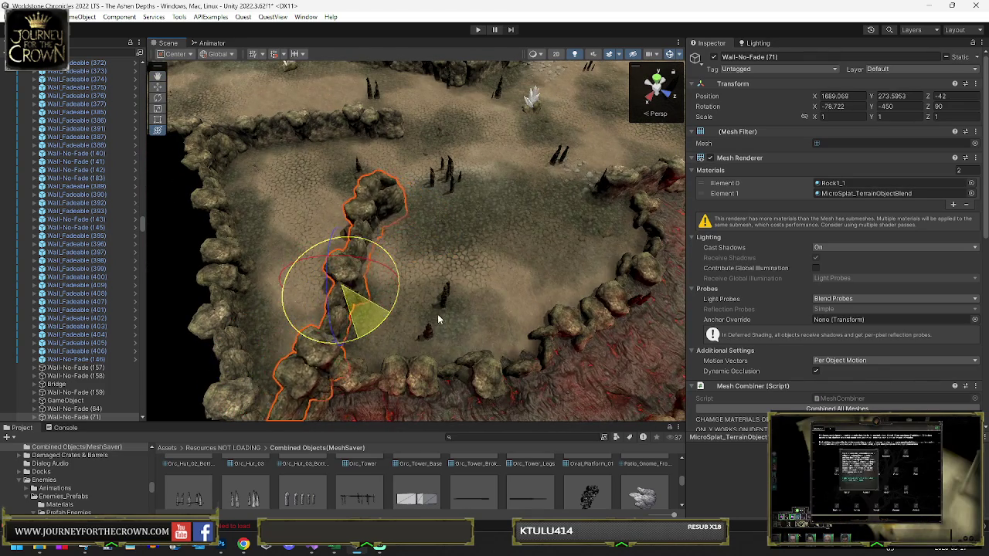
key("w")
mouse_move(340, 287)
left_mouse_down()
mouse_move(376, 209)
mouse_move(447, 235)
mouse_move(422, 237)
left_mouse_up()
key("w")
mouse_move(373, 197)
left_mouse_down()
mouse_move(398, 207)
mouse_move(405, 200)
mouse_move(405, 281)
mouse_move(435, 265)
mouse_move(432, 241)
mouse_move(242, 256)
left_mouse_up()
key("f")
key("e")
Duplicate the wall as Wall-No-Fade (73) at X 1715.8, Y 277.4 and delete another pit wall
key("ctrl+d")
key("w")
mouse_move(421, 228)
left_mouse_down()
mouse_move(346, 270)
mouse_move(344, 301)
left_mouse_up()
key("e")
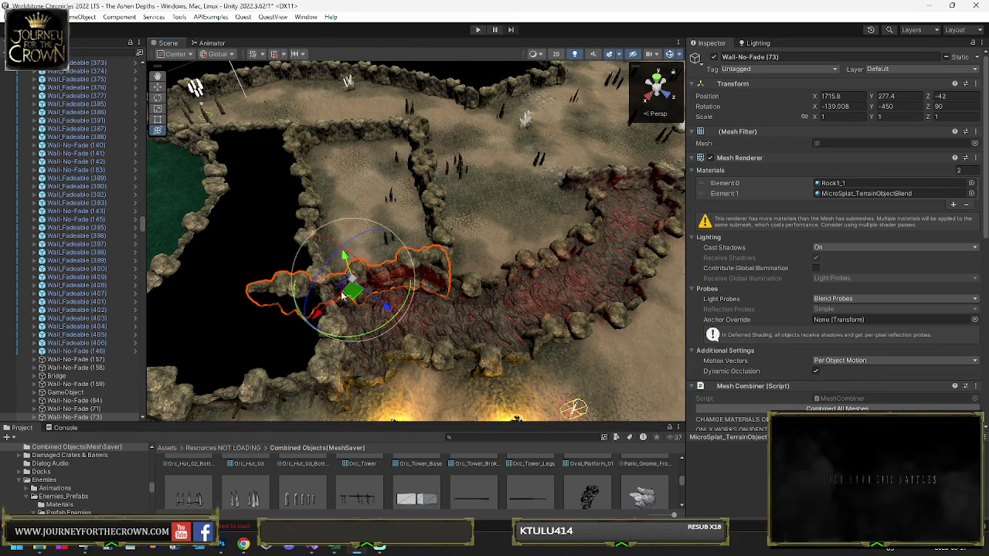
left_click(306, 190)
key("Delete")
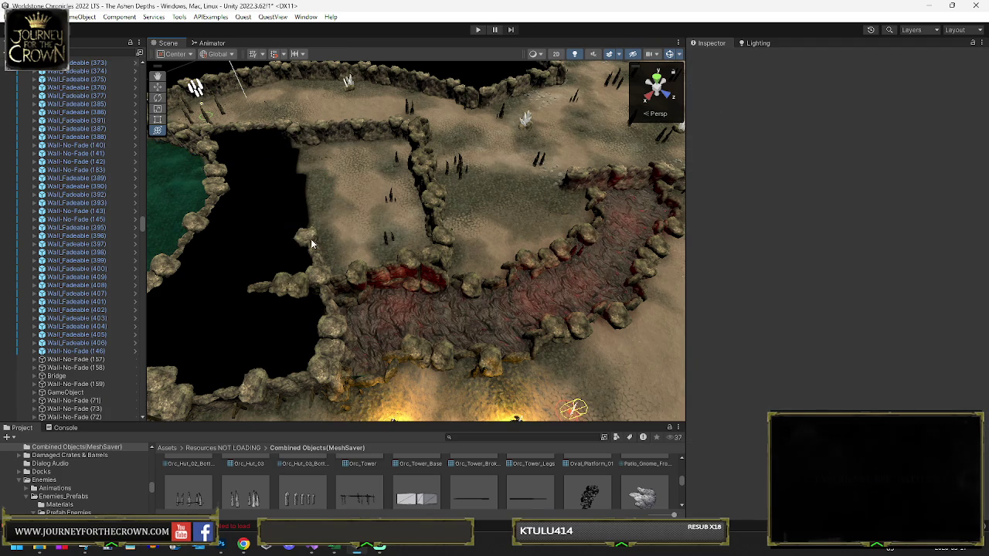
left_click(311, 244)
Select Black_Out_Map (401) from beneath the overlapping blackout planes
left_click(282, 199)
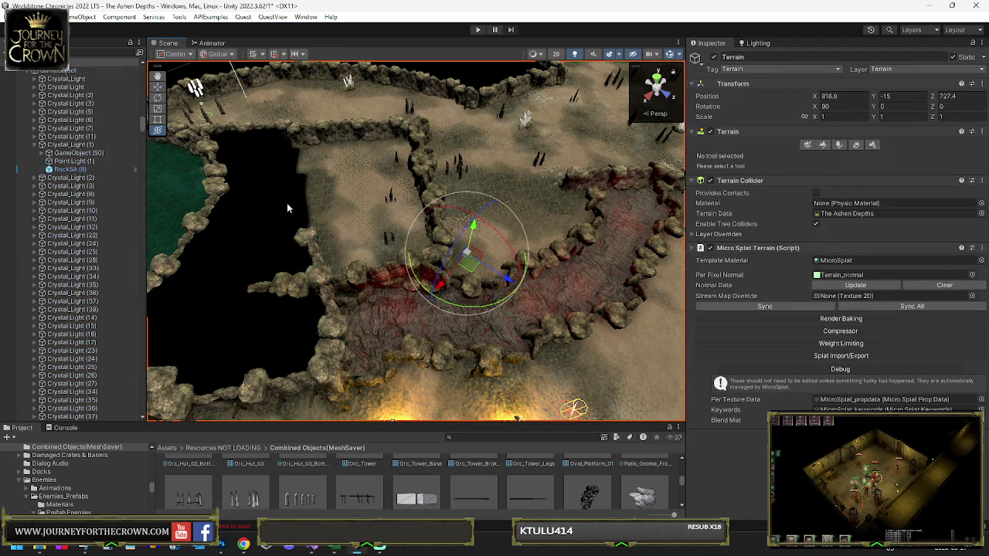
left_click(279, 201)
left_click(280, 202)
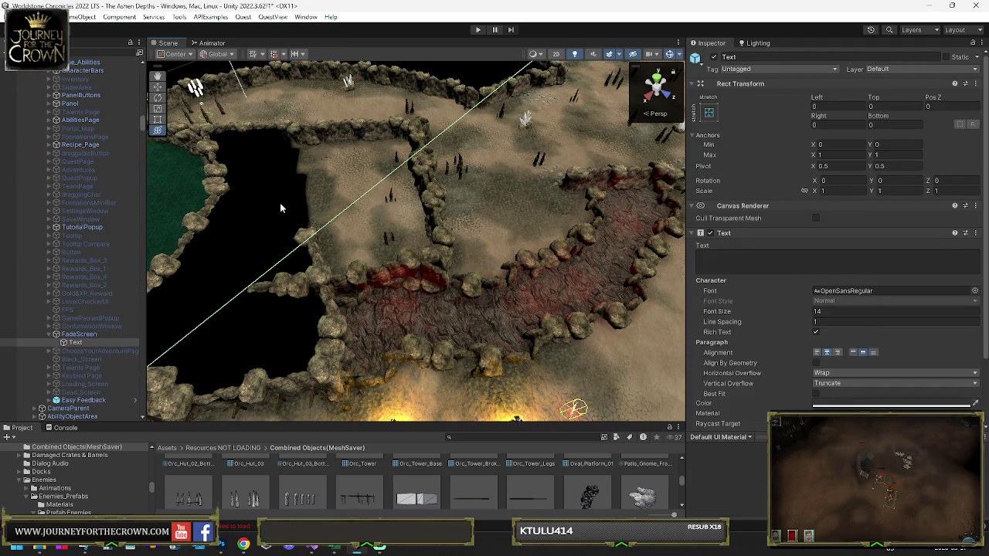
left_click(280, 203)
left_click(279, 202)
left_click(280, 202)
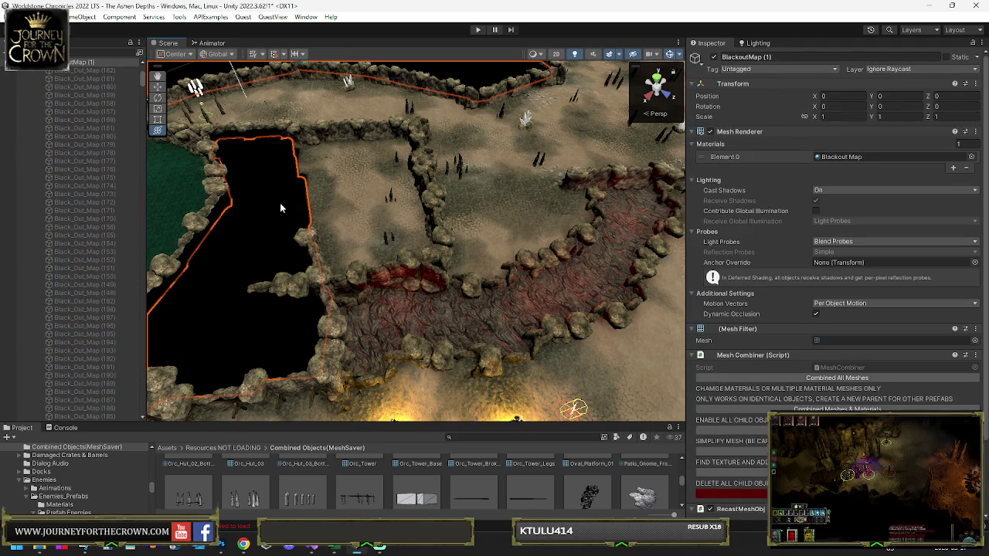
left_click(272, 204)
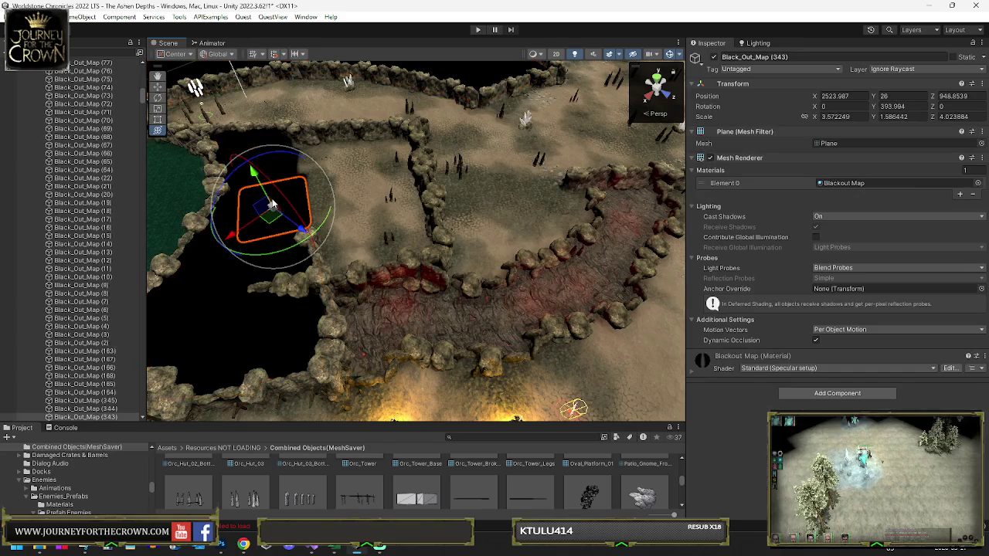
left_click(308, 224)
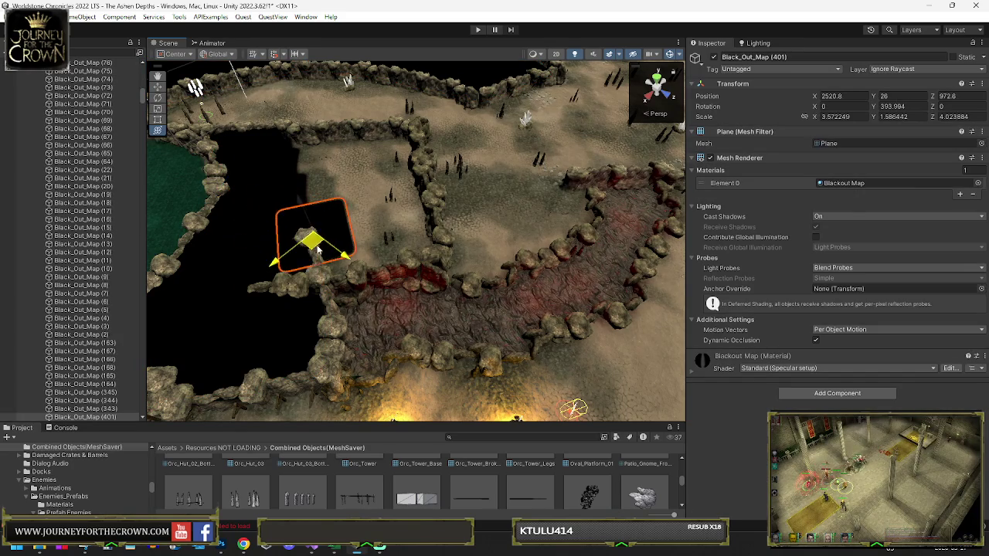
Place the plane at X 2552.5, Z 988.8 over the gap and shrink it to 3.79 × 4.26
mouse_move(313, 249)
left_mouse_down()
mouse_move(392, 238)
mouse_move(382, 172)
left_mouse_up()
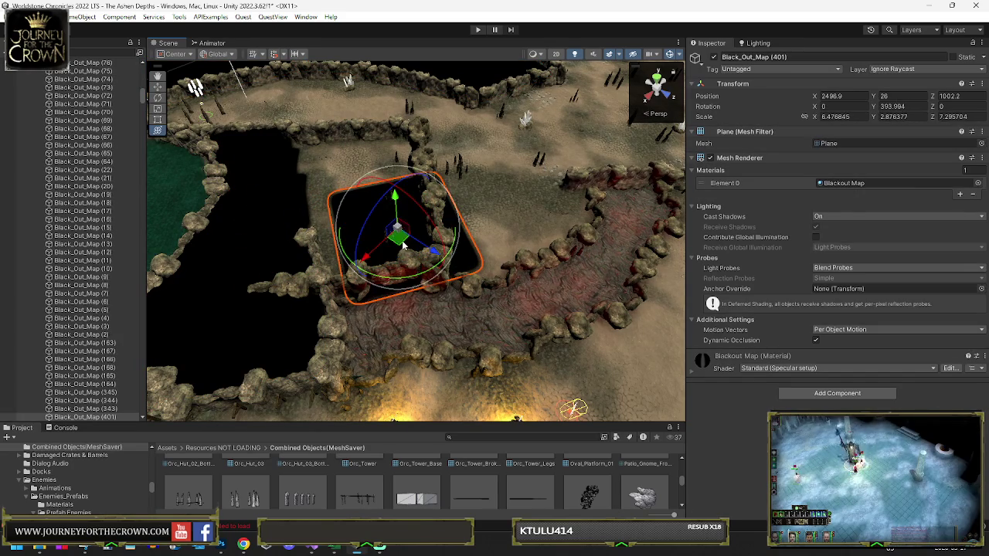
mouse_move(402, 244)
left_mouse_down()
mouse_move(360, 227)
mouse_move(363, 184)
left_mouse_up()
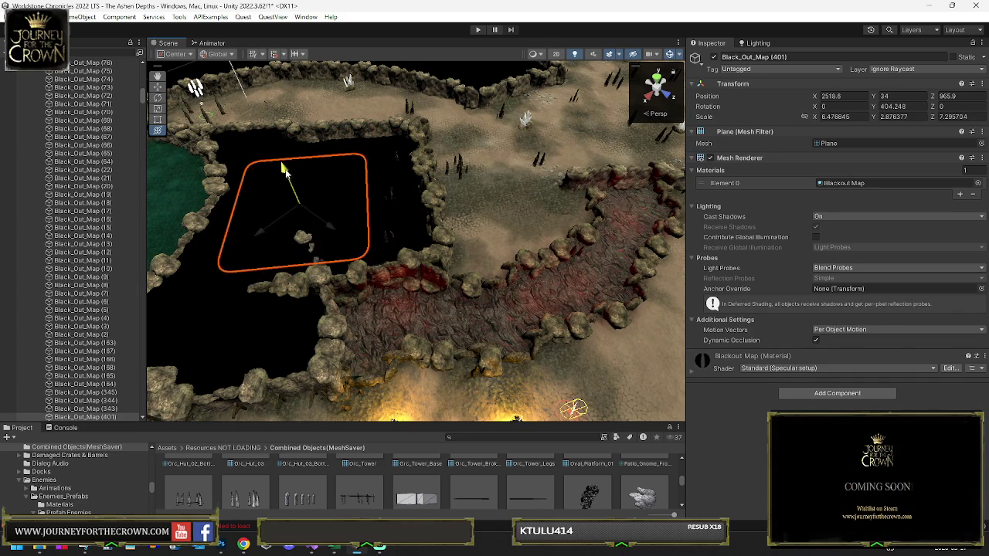
left_click_drag(284, 170, 284, 167)
left_click_drag(305, 209, 298, 219)
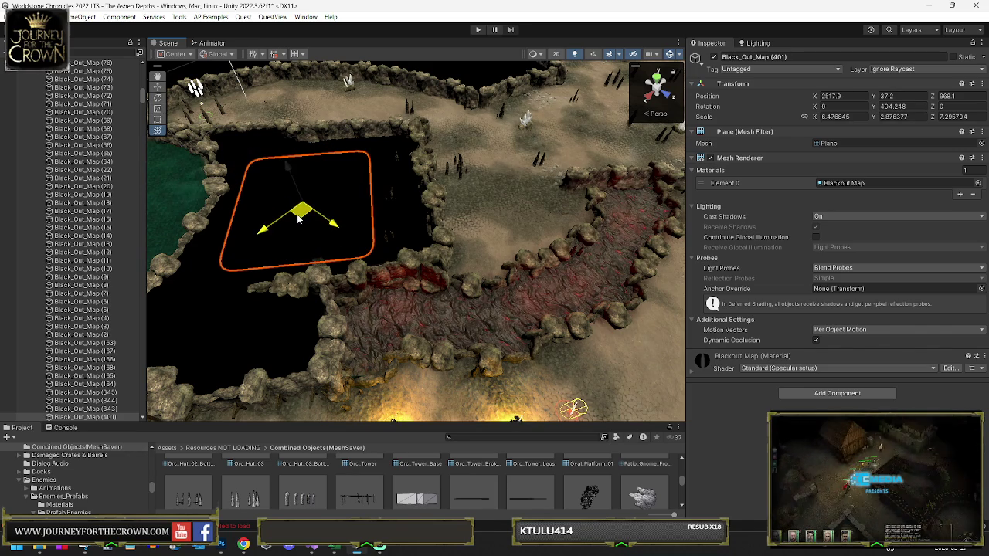
mouse_move(245, 282)
left_mouse_down()
mouse_move(232, 288)
mouse_move(263, 324)
mouse_move(309, 297)
mouse_move(350, 292)
mouse_move(374, 270)
mouse_move(296, 203)
left_mouse_up()
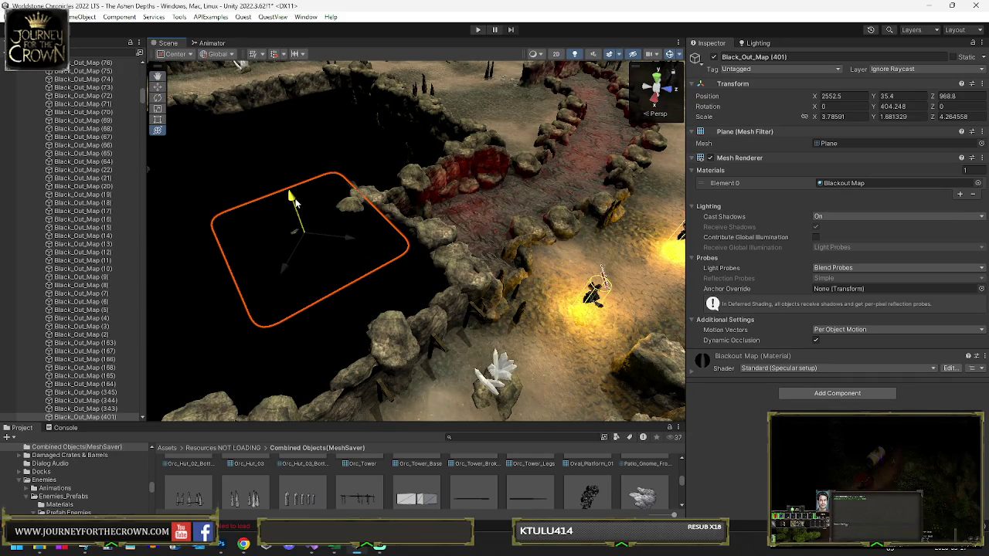
left_click(309, 191)
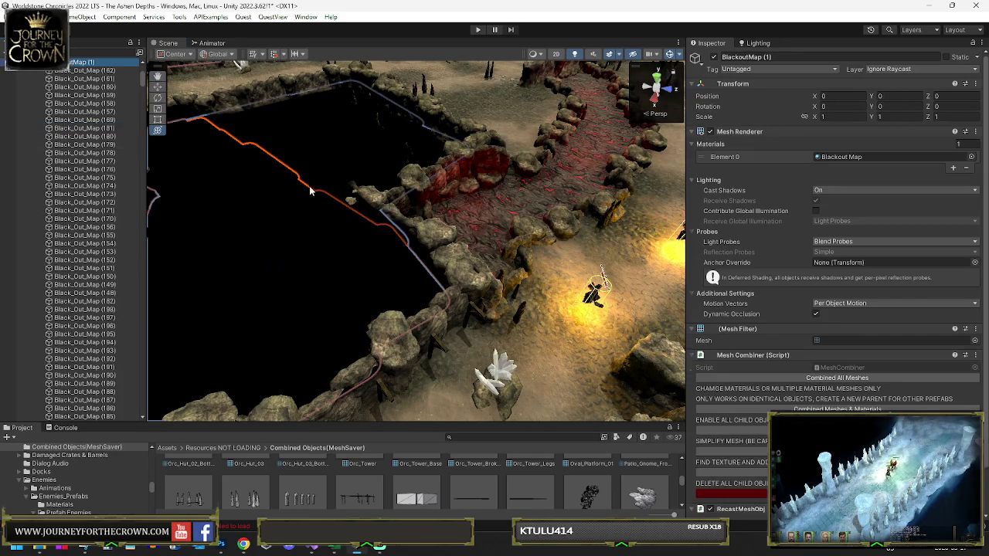
mouse_move(369, 214)
left_mouse_down()
mouse_move(400, 193)
mouse_move(371, 174)
mouse_move(309, 163)
mouse_move(284, 175)
mouse_move(637, 217)
mouse_move(497, 186)
mouse_move(546, 178)
mouse_move(30, 171)
mouse_move(53, 168)
left_mouse_up()
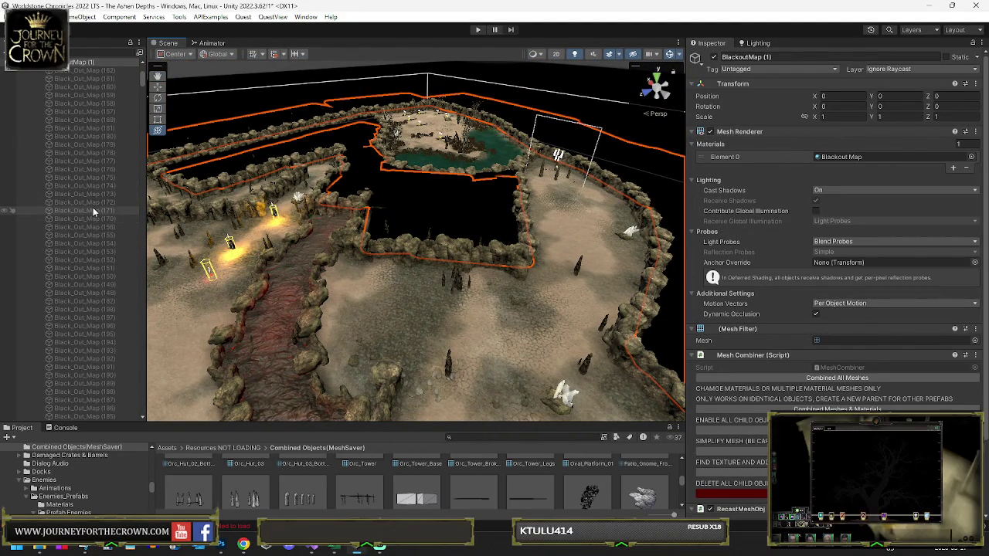
mouse_move(313, 210)
left_mouse_down()
mouse_move(846, 197)
mouse_move(785, 207)
mouse_move(831, 220)
mouse_move(784, 233)
mouse_move(726, 229)
mouse_move(726, 216)
mouse_move(592, 216)
mouse_move(710, 229)
mouse_move(755, 218)
mouse_move(479, 208)
mouse_move(587, 214)
mouse_move(536, 232)
left_mouse_up()
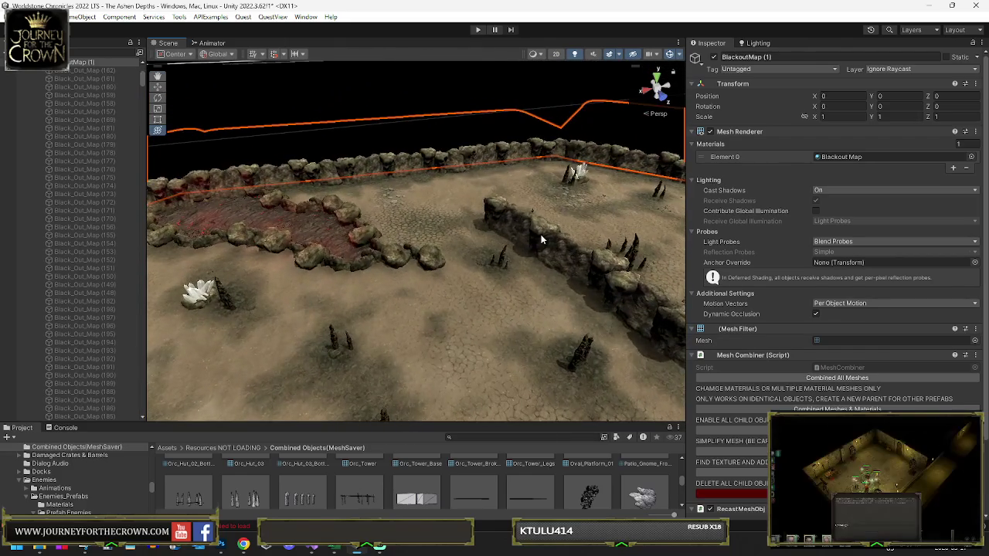
left_click(536, 231)
left_click_drag(599, 249, 482, 246)
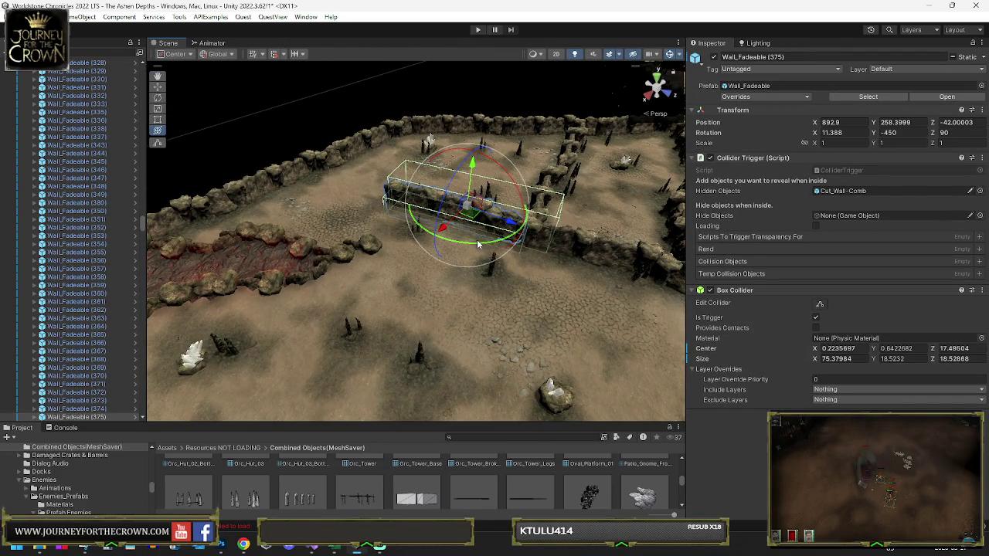
mouse_move(561, 227)
left_mouse_down()
mouse_move(424, 244)
mouse_move(445, 238)
left_mouse_up()
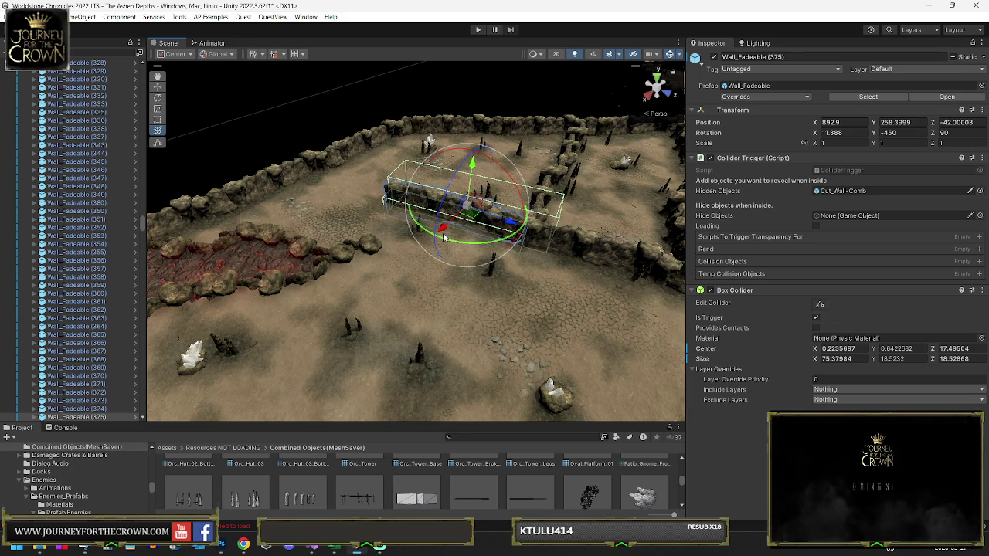
mouse_move(444, 238)
left_mouse_down()
mouse_move(794, 145)
mouse_move(897, 150)
mouse_move(942, 169)
mouse_move(816, 187)
mouse_move(913, 200)
mouse_move(669, 234)
mouse_move(680, 204)
mouse_move(461, 205)
mouse_move(456, 143)
left_mouse_up()
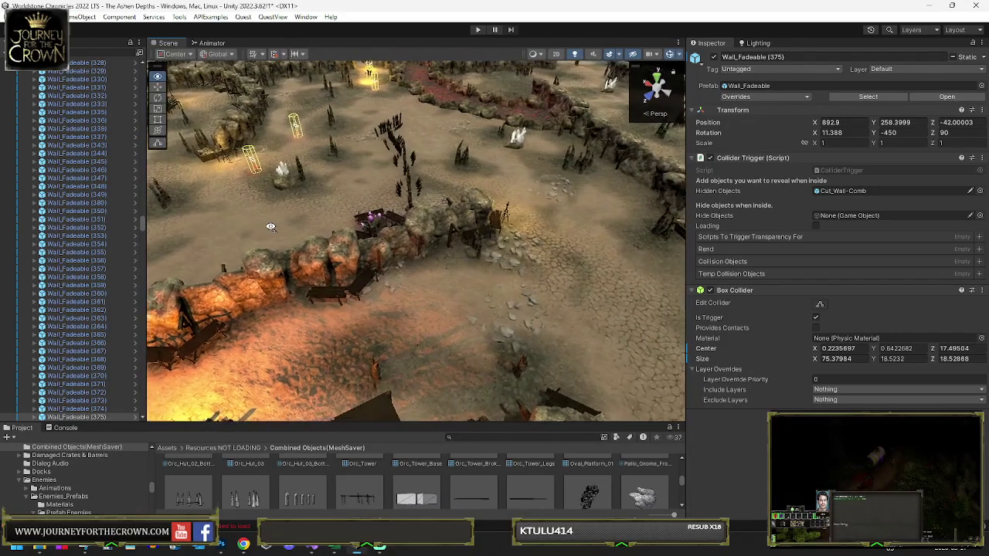
Duplicate Emberlings and parent Emberlings (1) under Elemental Enemies High Level
left_click_drag(270, 227, 271, 226)
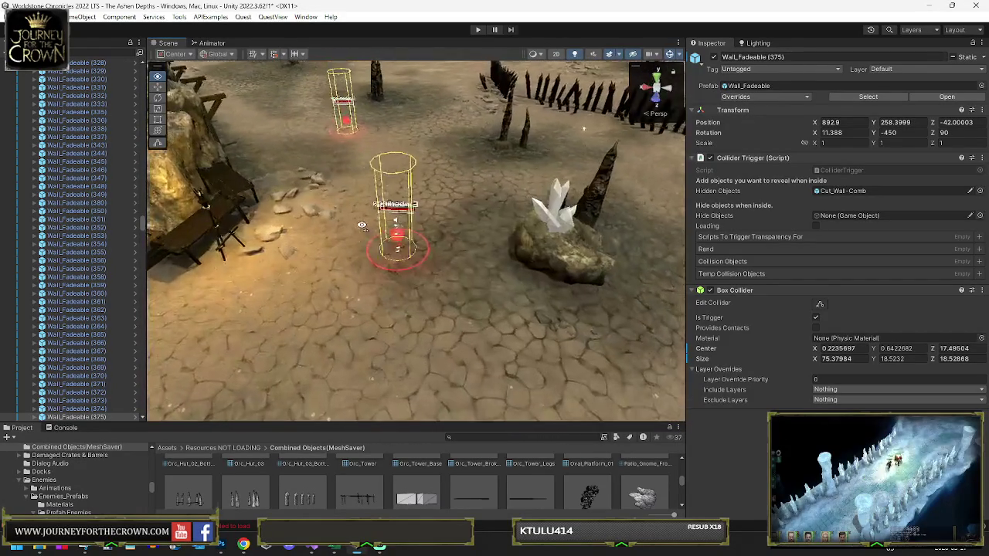
left_click(368, 238)
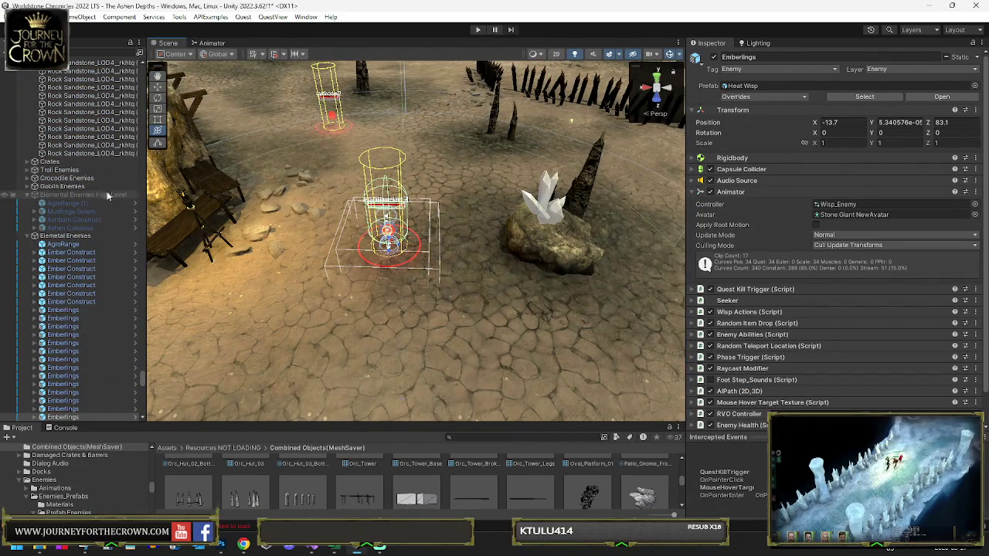
key("ctrl+d")
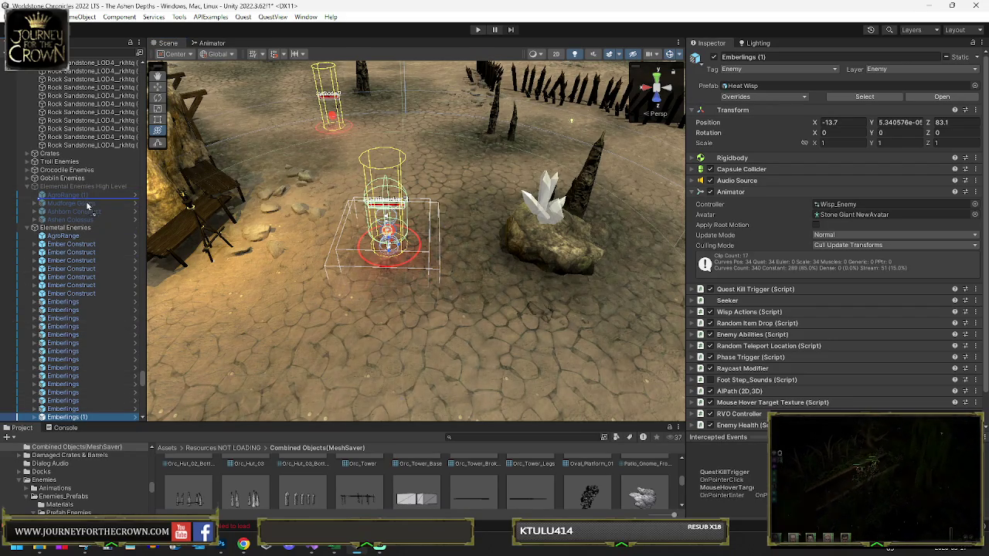
left_click_drag(88, 207, 88, 203)
left_click_drag(340, 231, 368, 238)
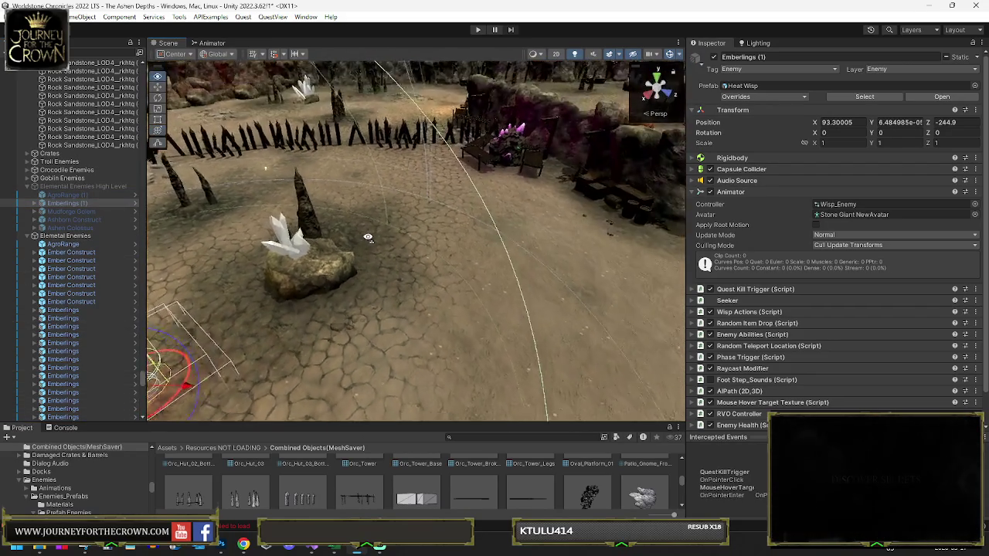
Position Emberlings (1) at X -280.7, Z -114 beside the purple crystal field
scroll(368, 238, "down", 10)
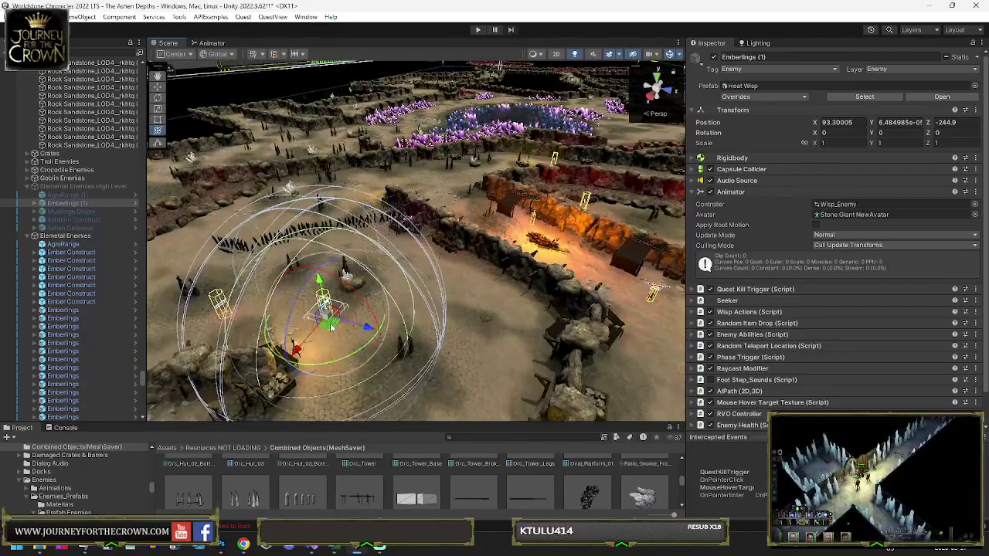
mouse_move(330, 326)
left_mouse_down()
mouse_move(526, 170)
mouse_move(618, 116)
left_mouse_up()
key("f")
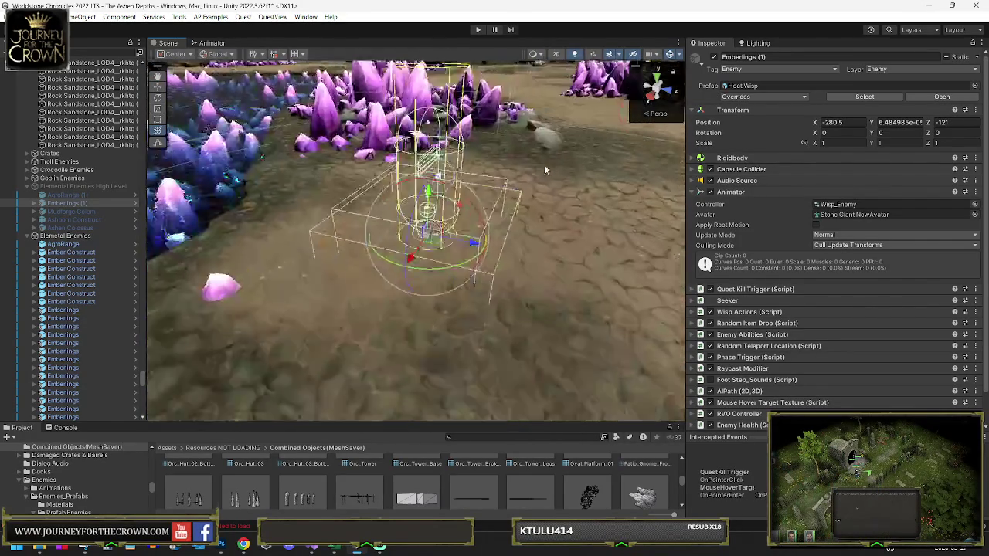
scroll(544, 170, "down", 8)
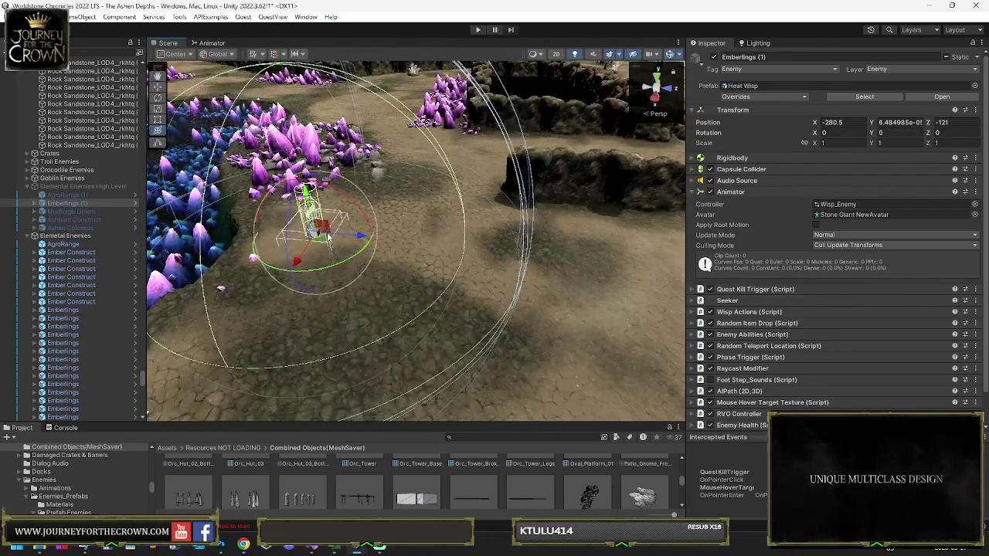
left_click_drag(329, 238, 349, 235)
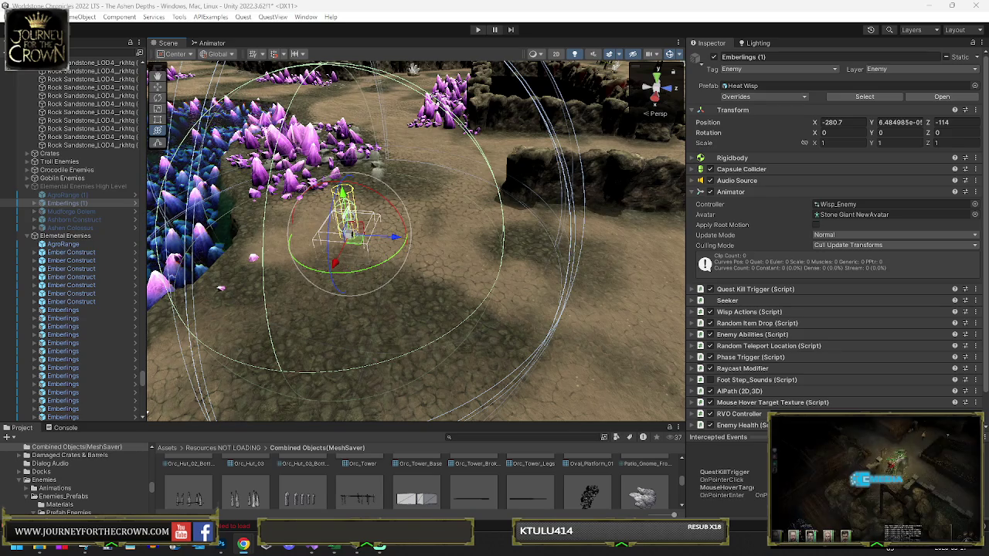
Rename the copied enemy to Deep Ember and check that its EnemyName label text reads Deep Ember
left_click(72, 203)
type("Deep Ember")
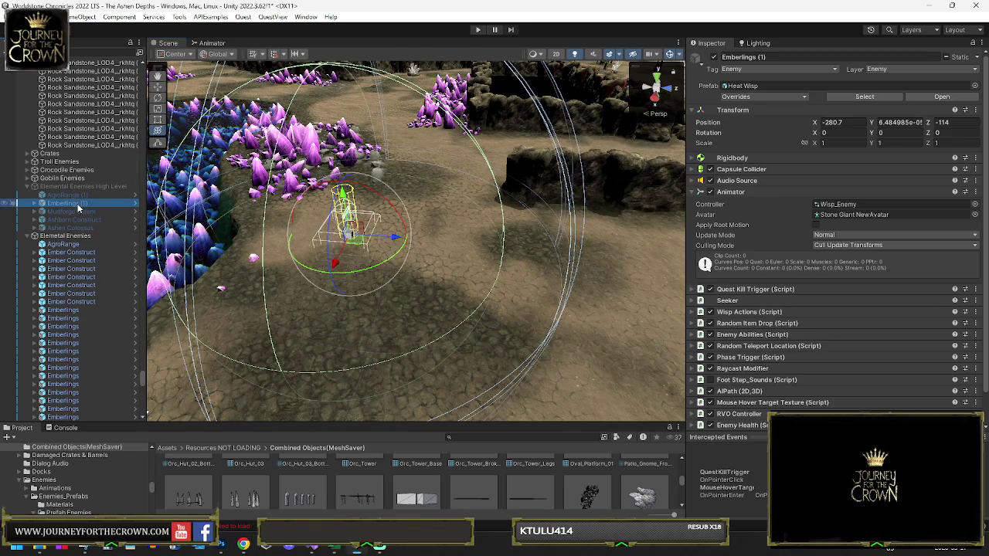
left_click(35, 203)
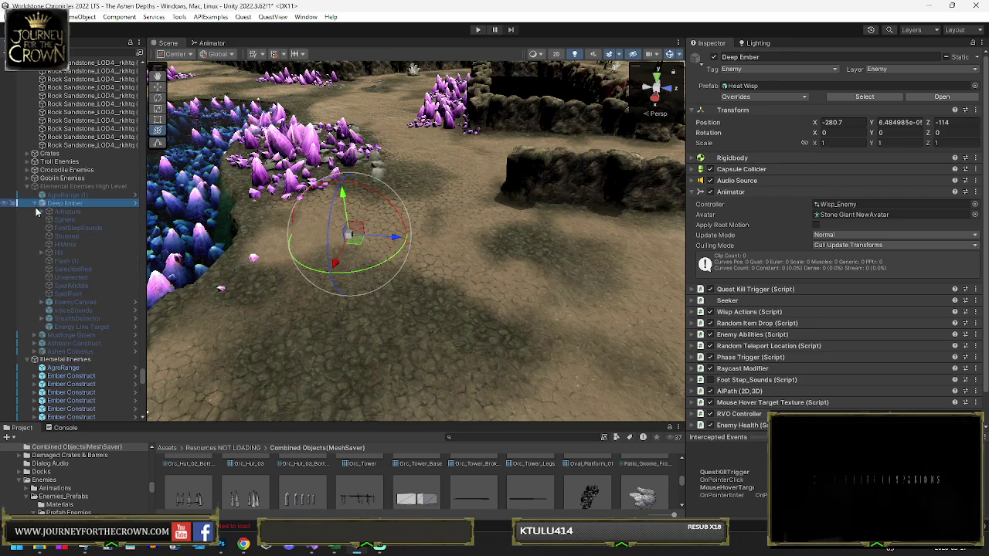
left_click(41, 302)
left_click(55, 311)
left_click(79, 327)
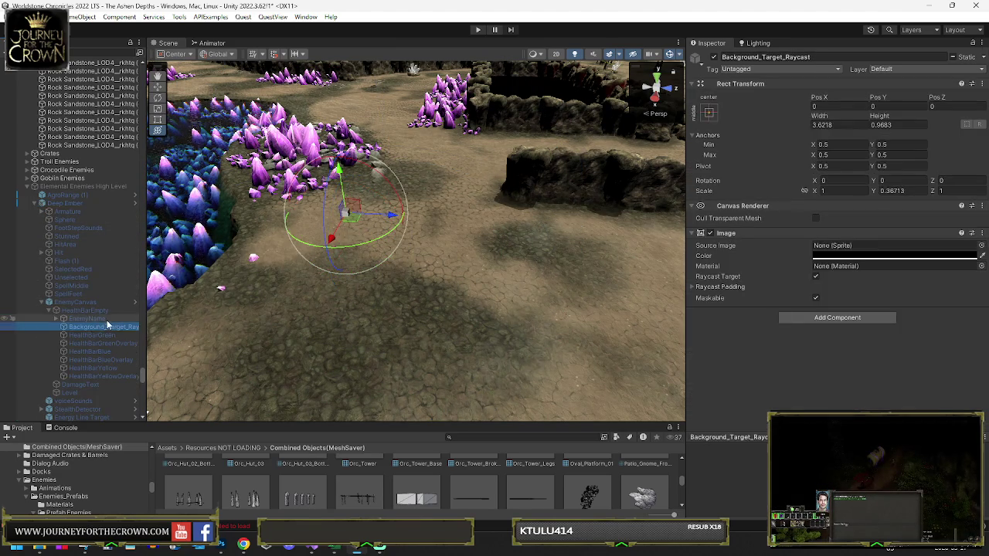
left_click(115, 319)
left_click(766, 262)
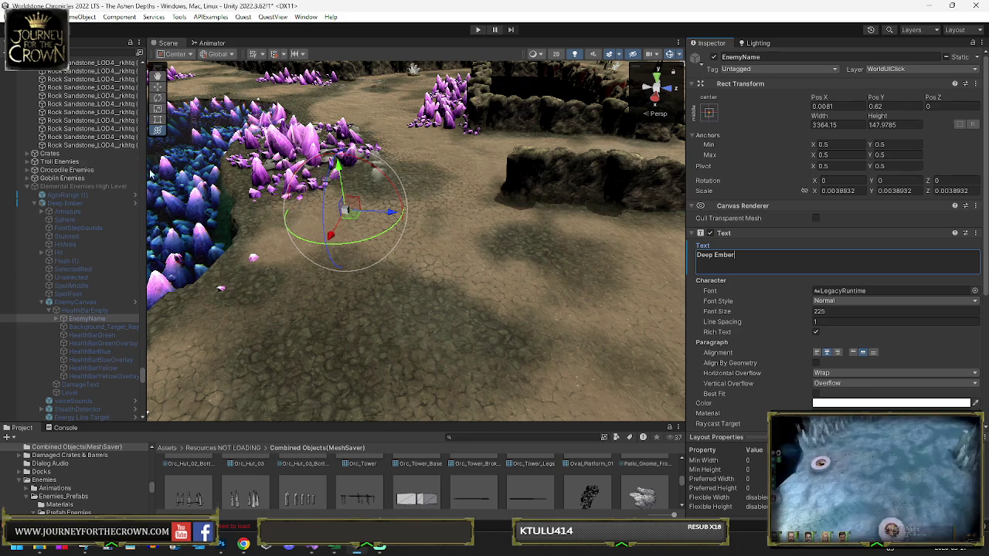
Raise Deep Ember's Level in Wisp Actions from 15 to 43
left_click(395, 222)
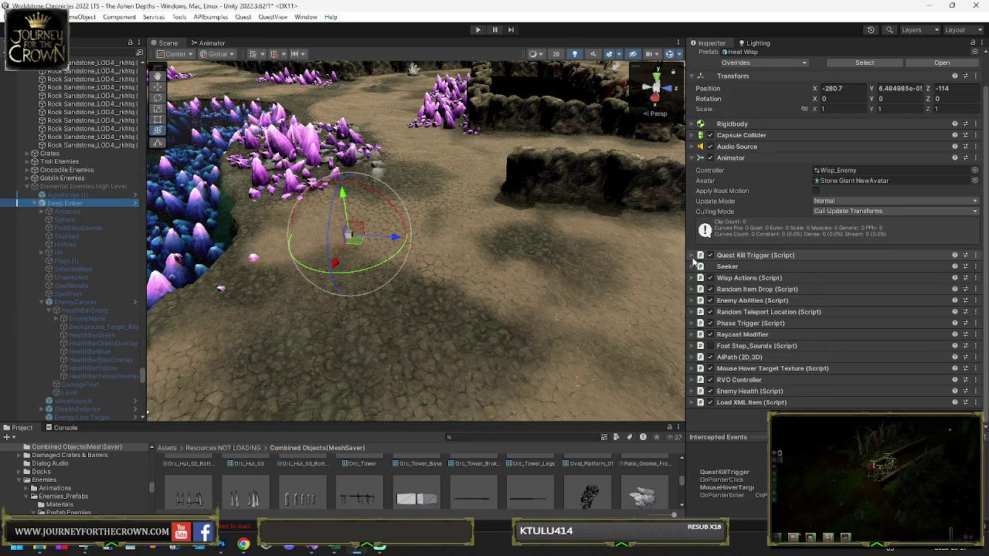
left_click(757, 279)
scroll(760, 282, "down", 8)
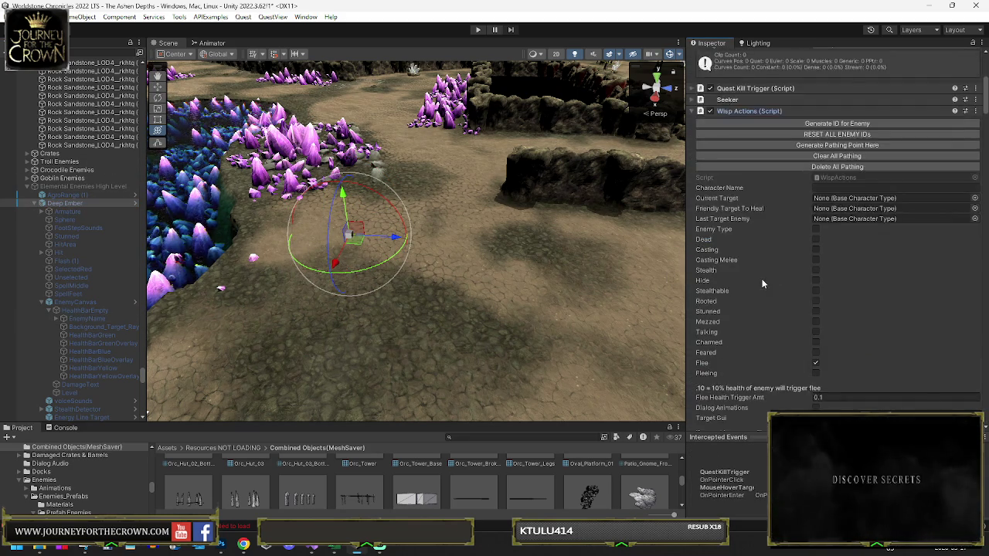
scroll(849, 284, "down", 12)
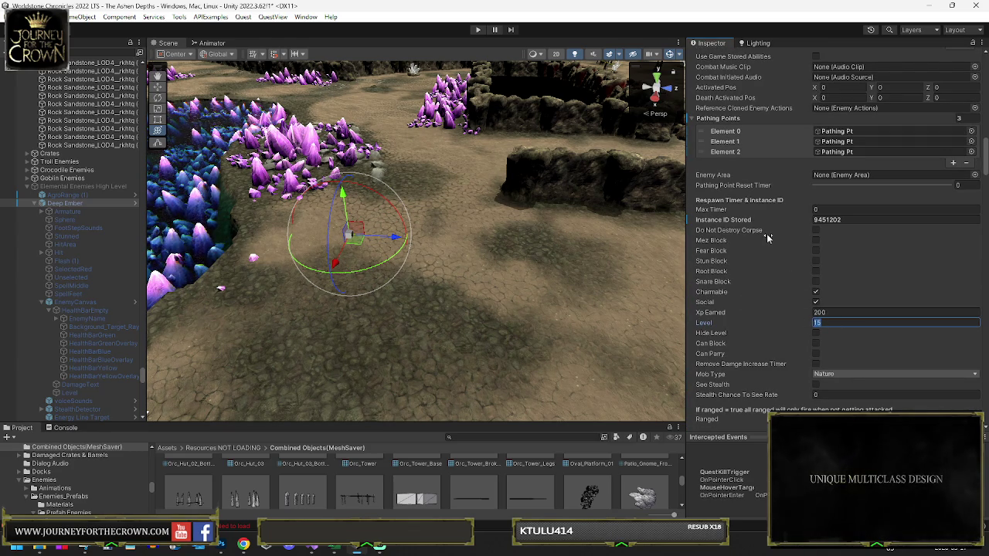
type("43")
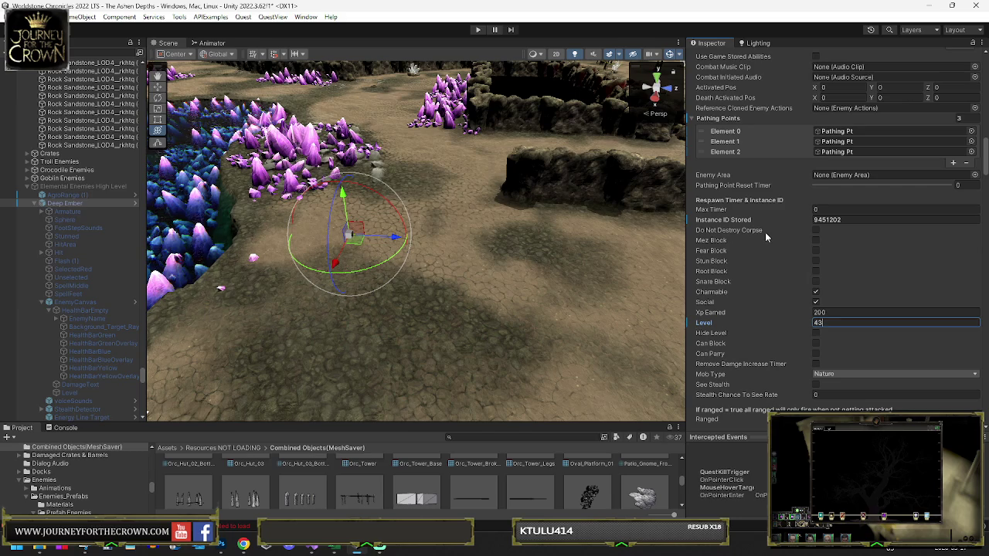
left_click(65, 203)
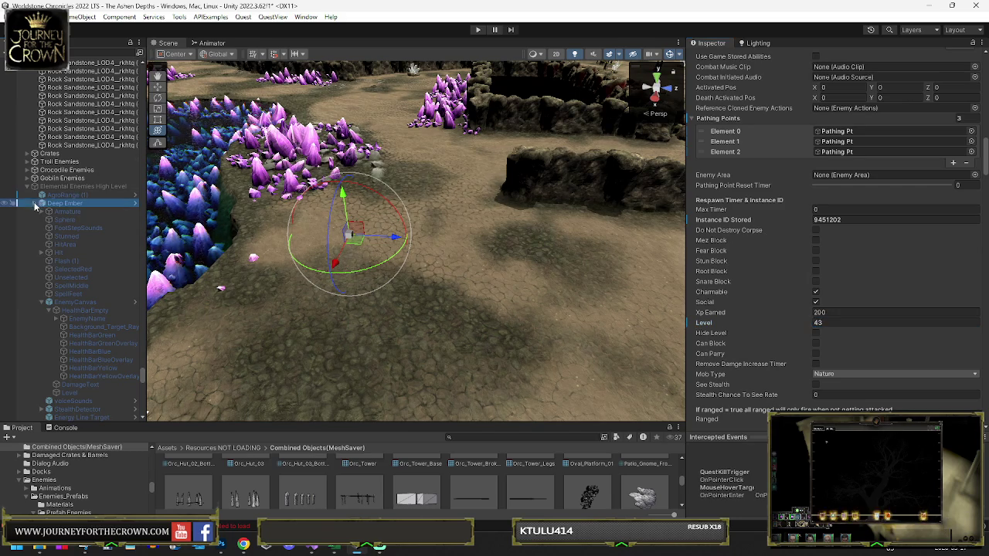
left_click(35, 203)
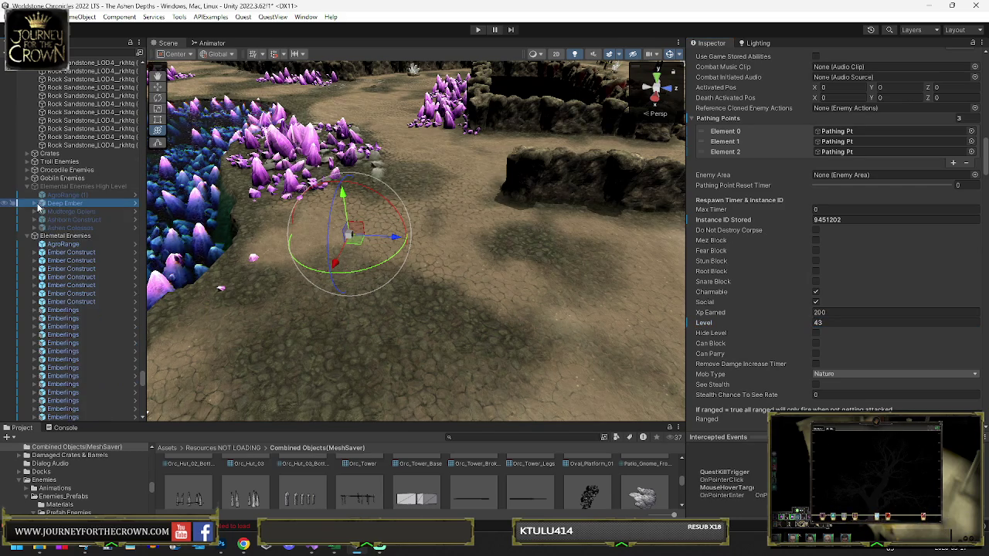
left_click(66, 310)
scroll(66, 309, "down", 5)
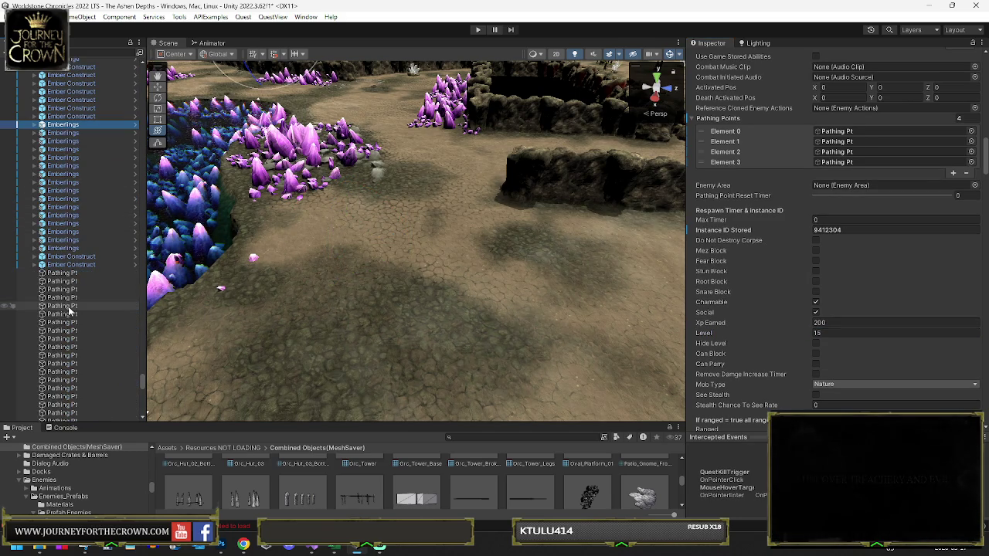
Read the Caveclaw Goblins' Level 32 under Goblin Actions as a reference for the Ember enemies
left_click(65, 248, "shift")
left_click(829, 285)
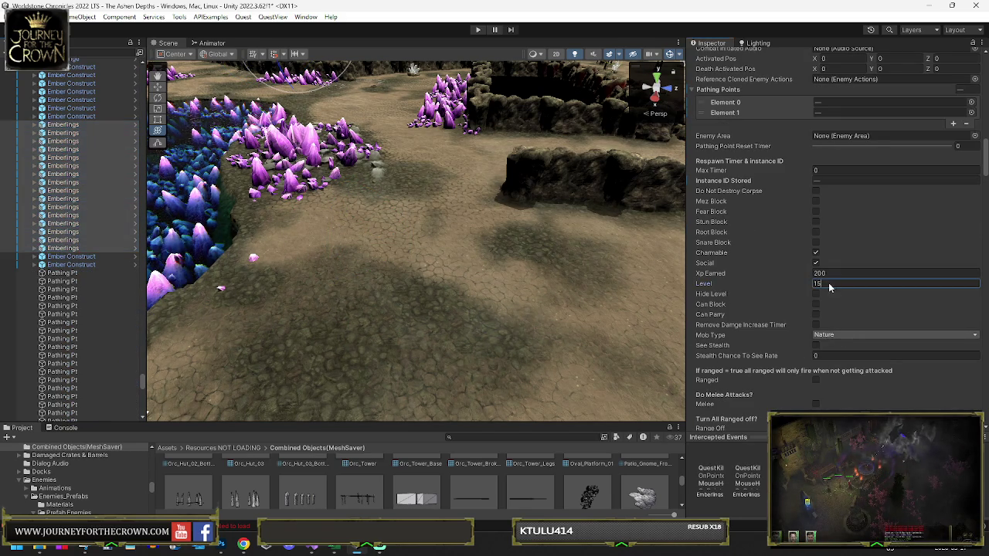
left_click(73, 109)
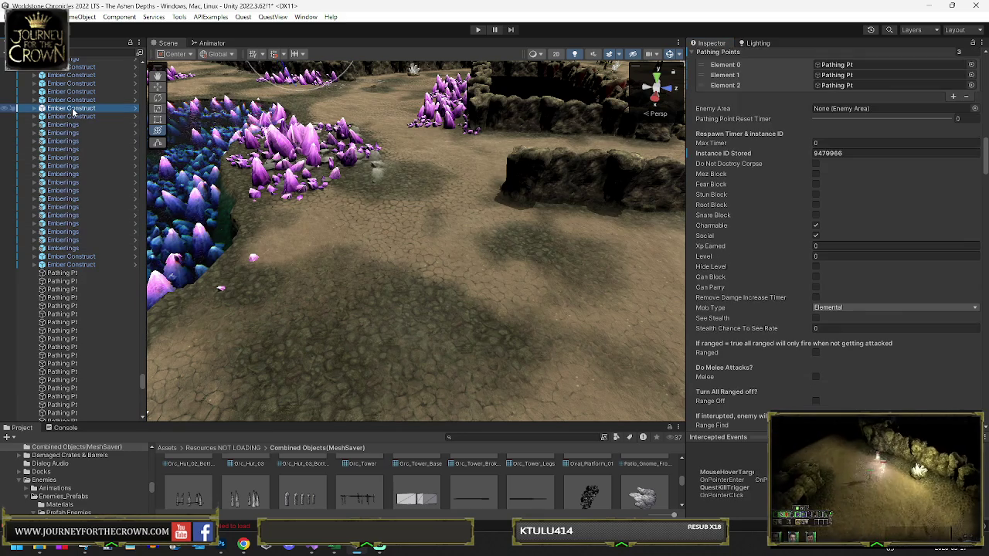
scroll(73, 116, "up", 4)
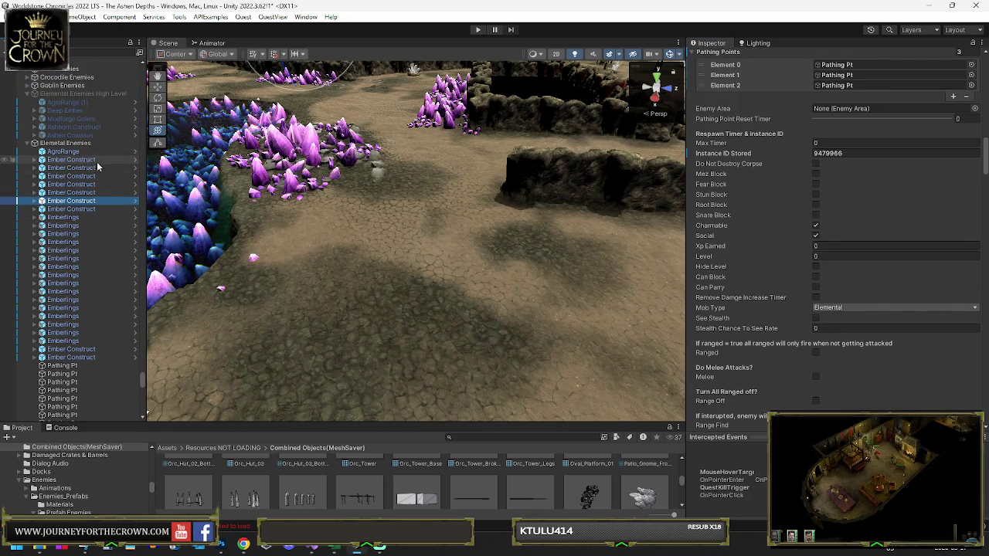
mouse_move(301, 215)
left_mouse_down()
mouse_move(732, 190)
mouse_move(802, 207)
mouse_move(770, 212)
mouse_move(775, 223)
left_mouse_up()
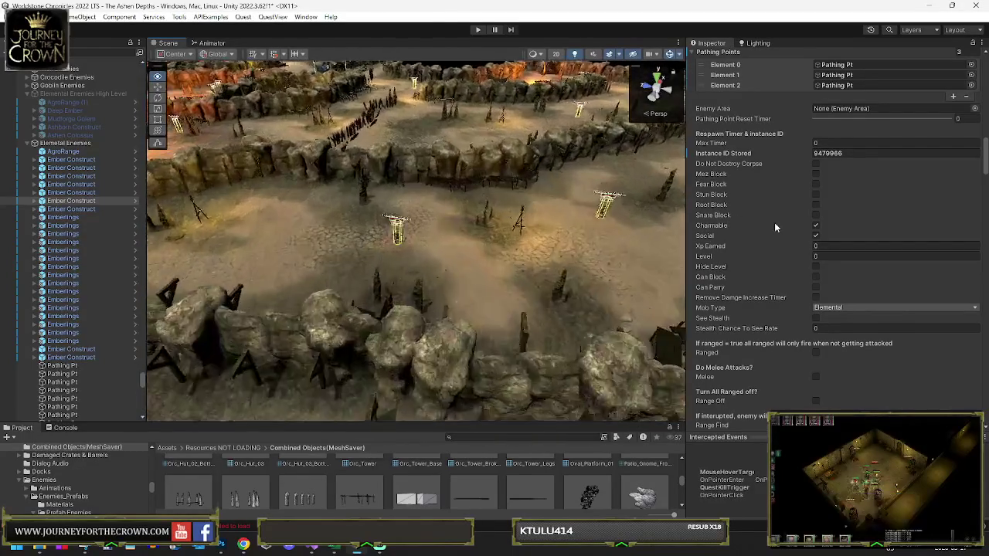
left_click(359, 238)
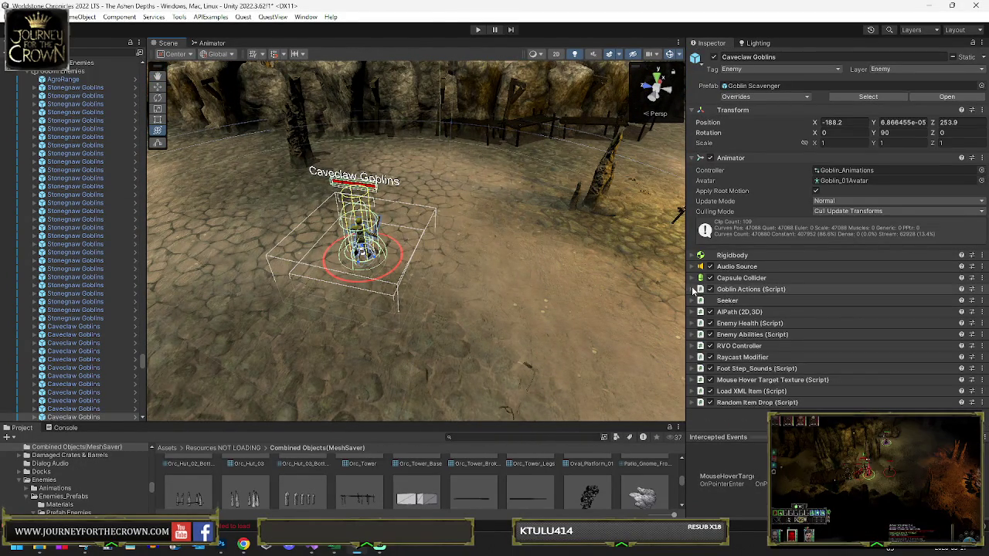
left_click(693, 289)
scroll(808, 296, "down", 10)
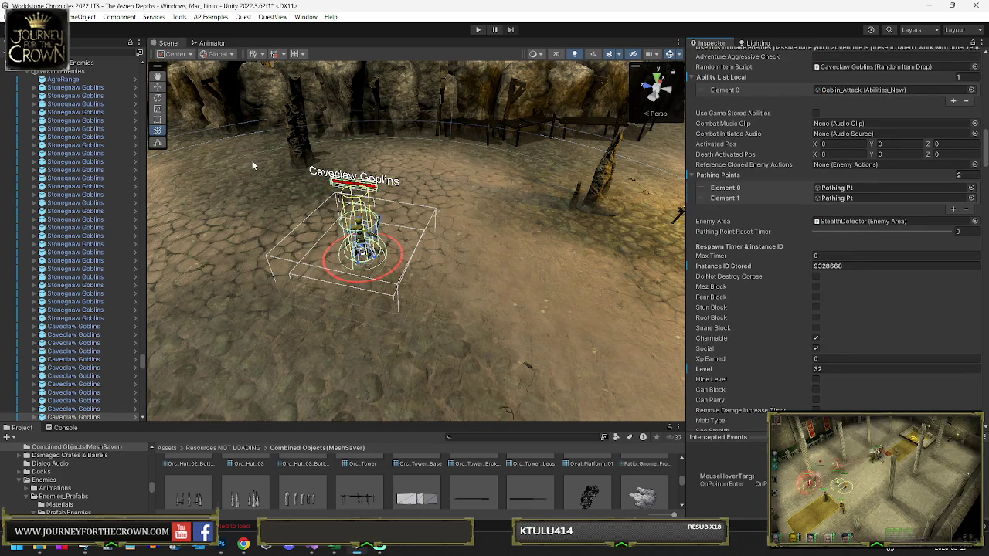
scroll(84, 145, "down", 5)
Set a group of selected Ember Construct enemies to Level 34
left_click(73, 221)
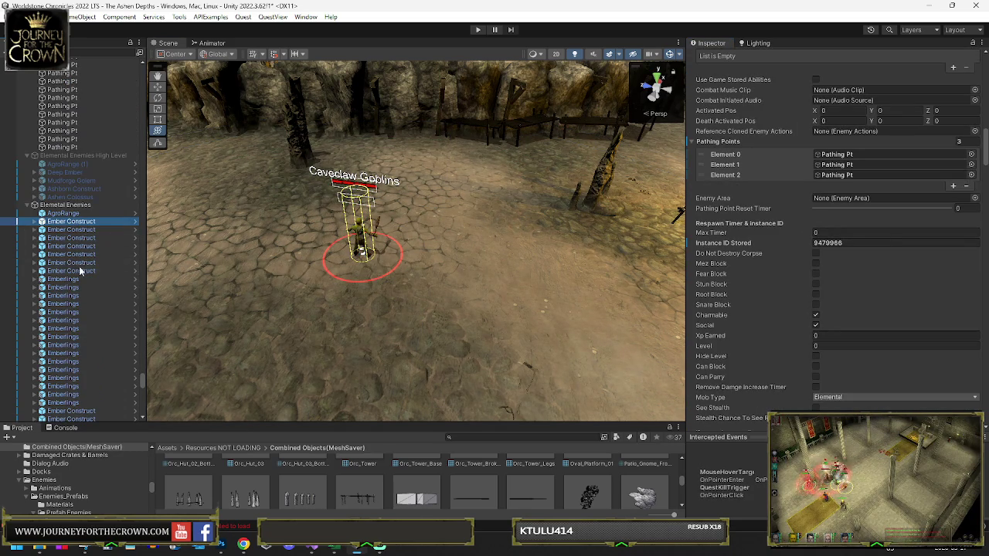
left_click(81, 270, "shift")
scroll(811, 320, "down", 4)
left_click(825, 224)
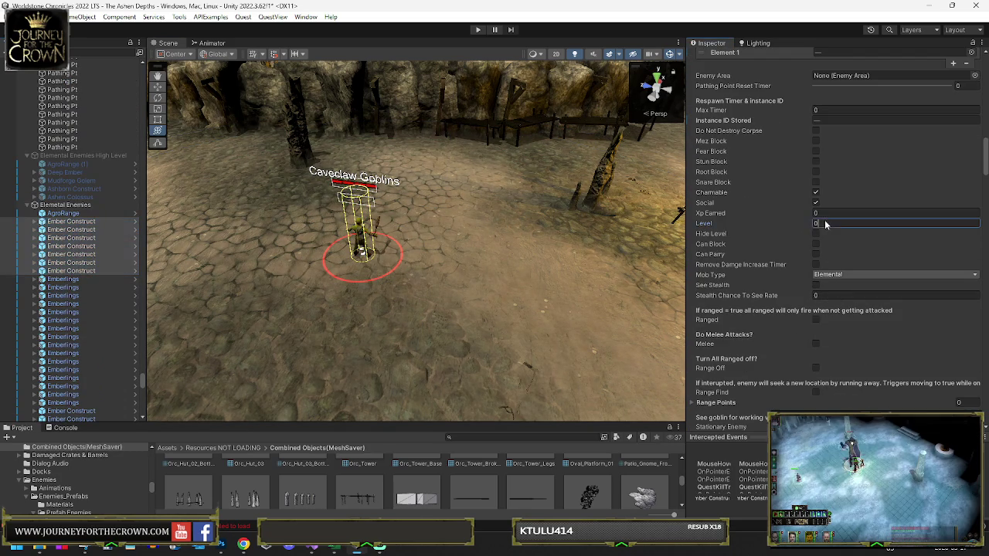
type("34")
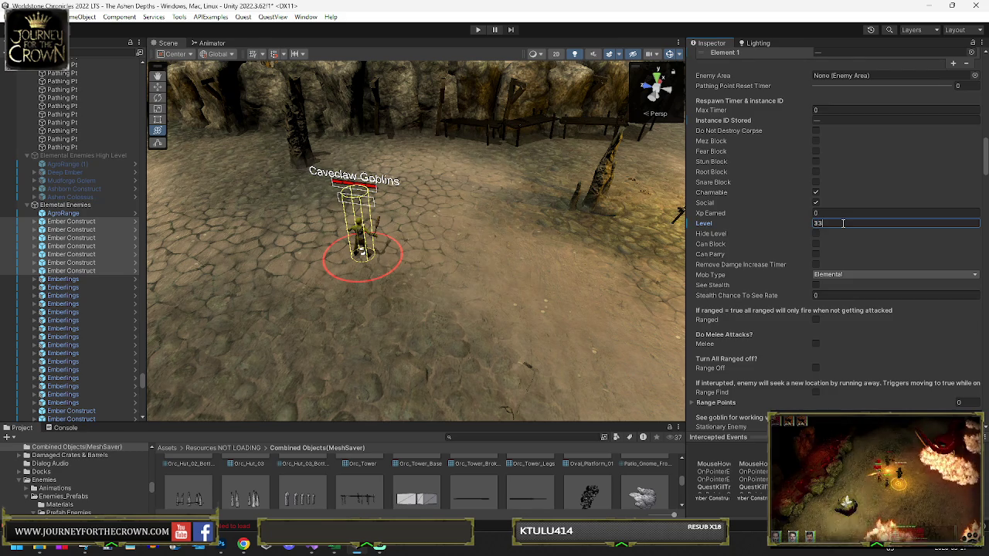
Set a mixed selection of Emberlings and an Ember Construct to Level 33
left_click(71, 264)
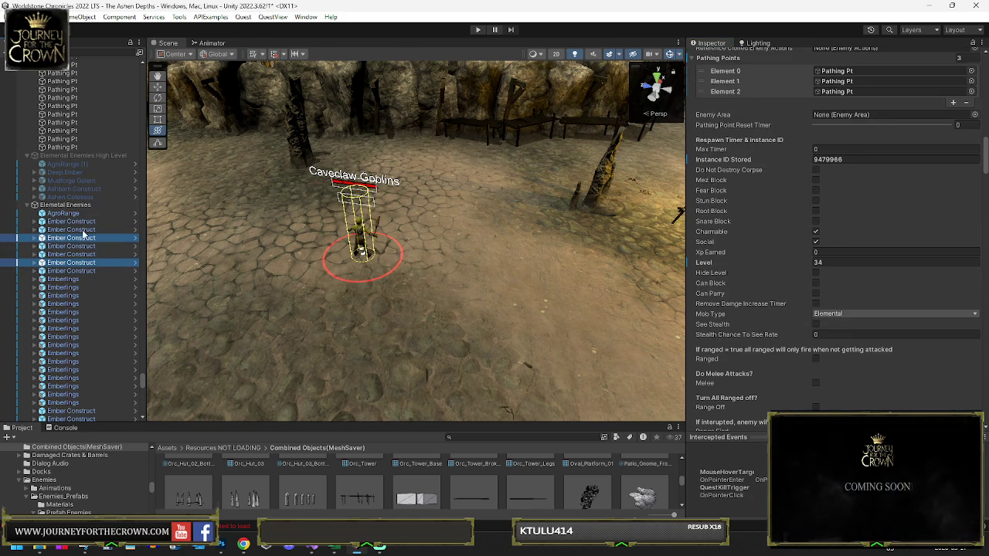
left_click(83, 229, "ctrl")
left_click(837, 223)
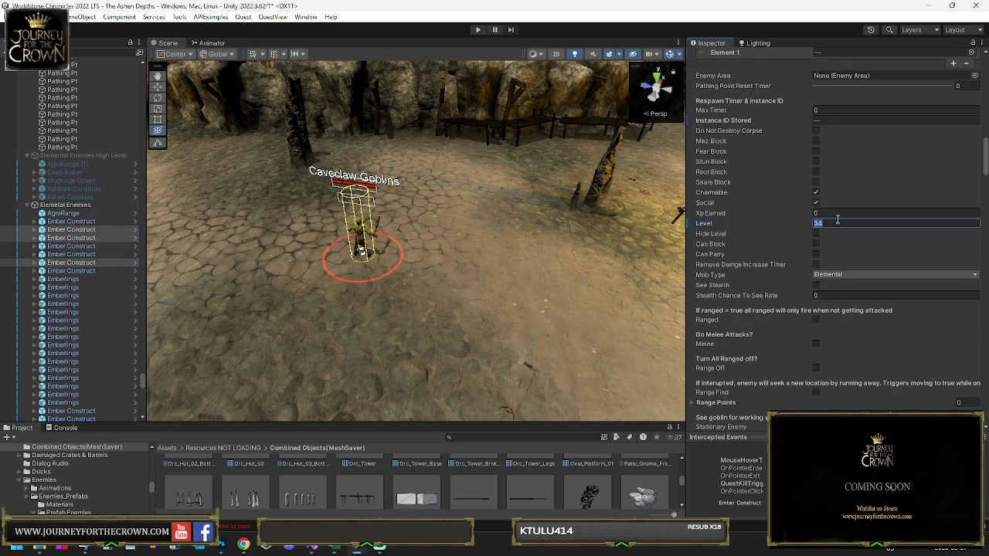
type("33")
left_click(64, 280)
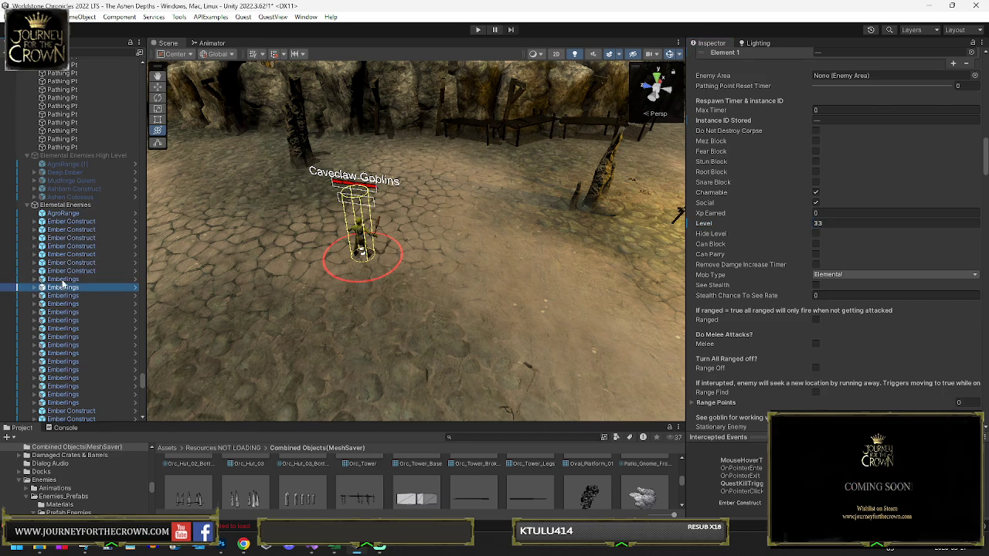
left_click(77, 403, "shift")
left_click(77, 411, "ctrl")
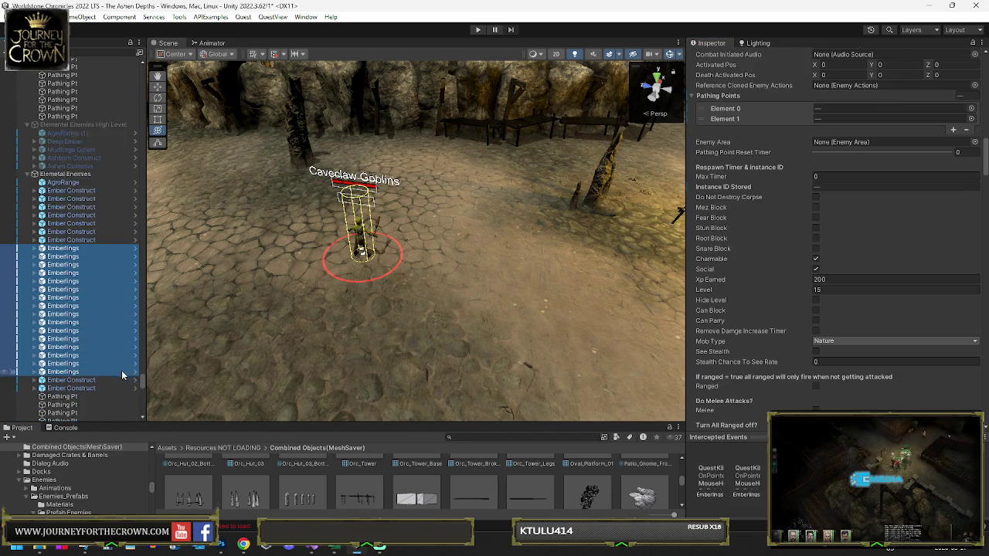
scroll(73, 379, "down", 3)
scroll(742, 307, "down", 2)
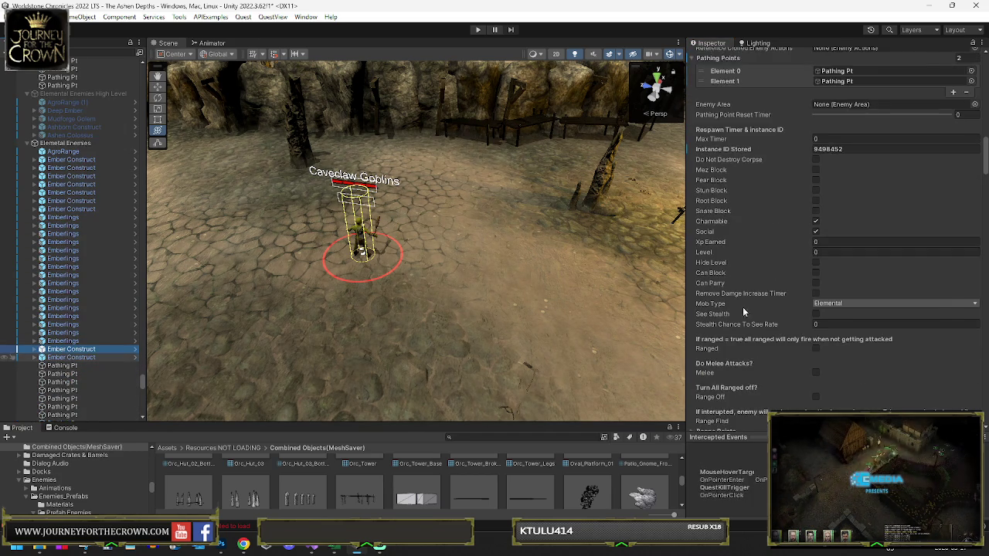
left_click(838, 223)
type("33")
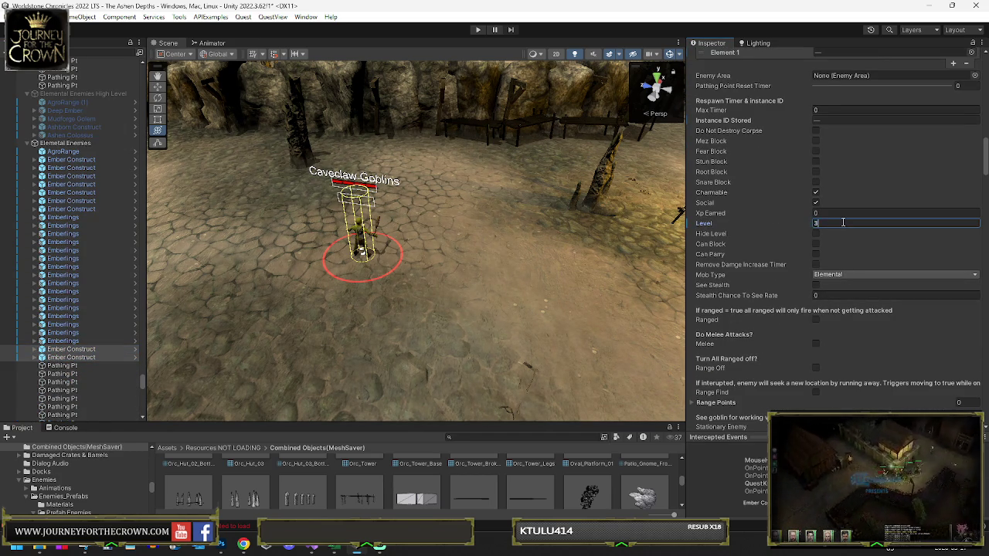
Adjust a single Ember Construct's level, then the level of the full Emberlings range
left_click(91, 355)
left_click(827, 250)
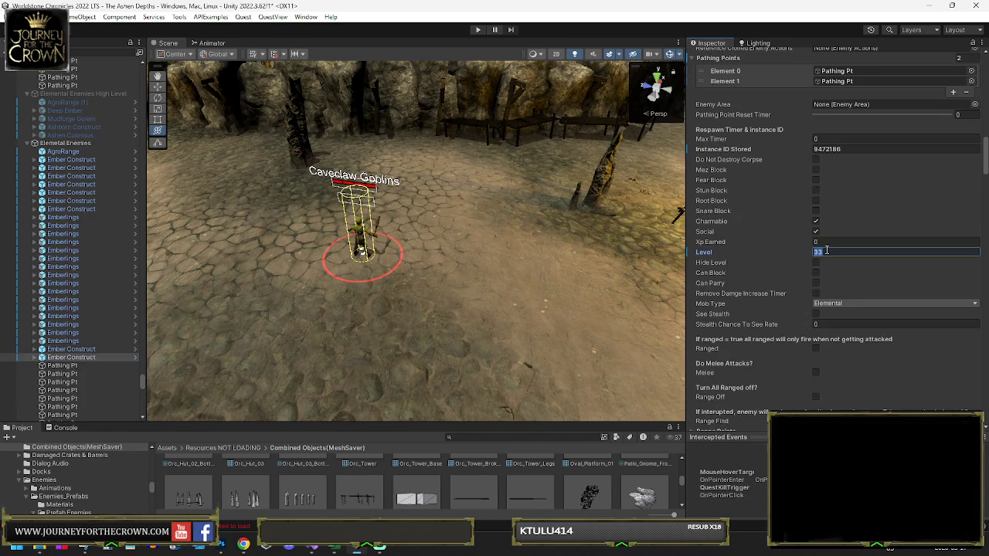
left_click(75, 220)
left_click(74, 341, "shift")
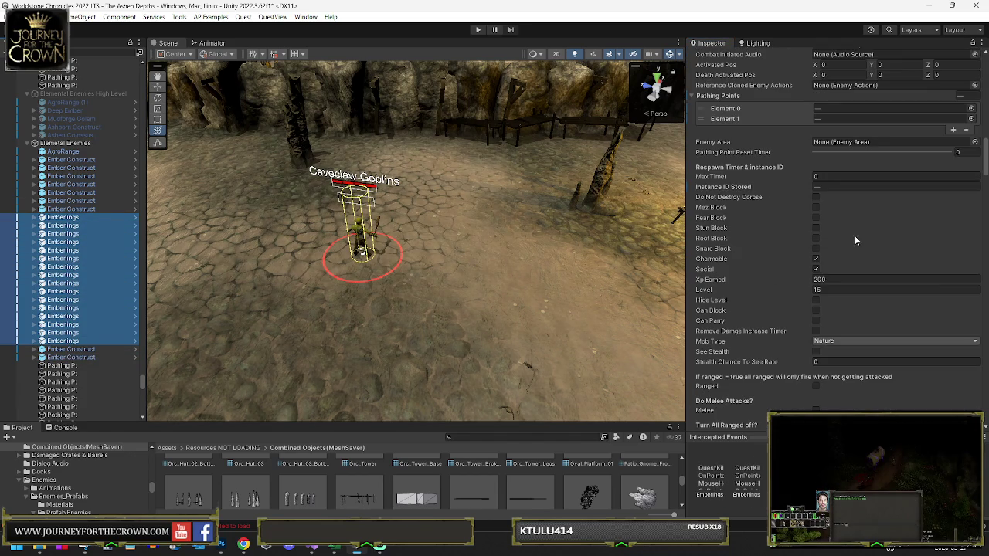
left_click(850, 289)
type("32")
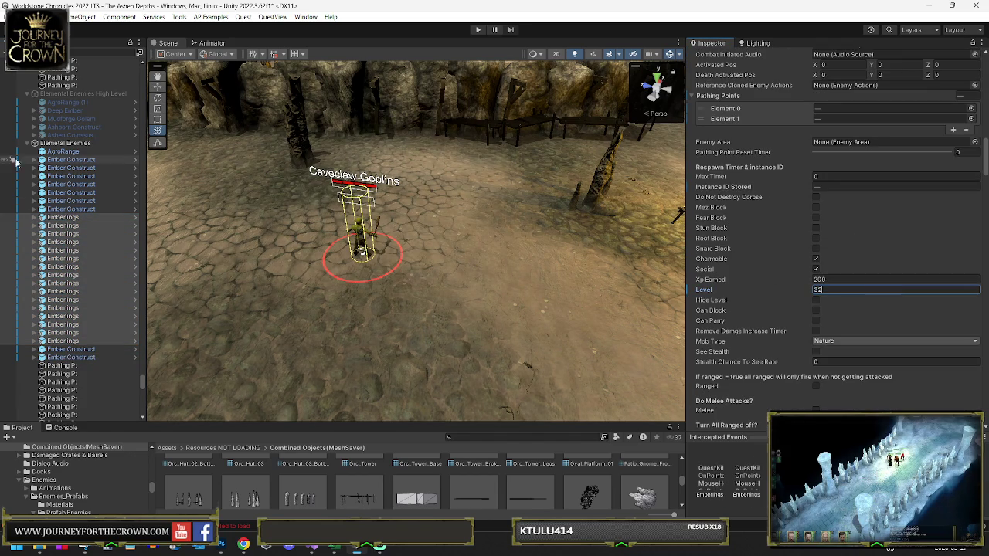
Change the Level on smaller groups of Emberlings, clearing the old value
left_click(65, 242)
left_click(65, 291, "ctrl")
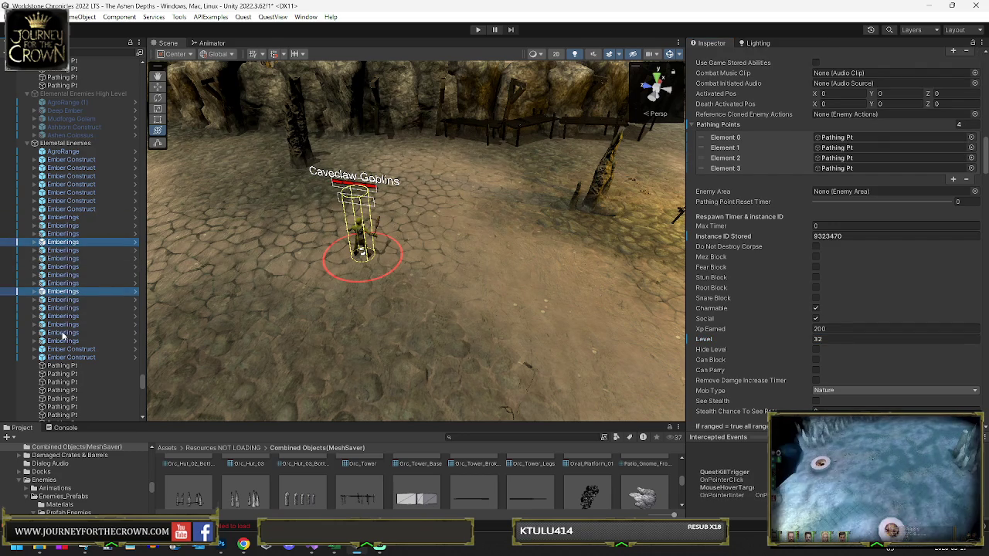
left_click(65, 332, "ctrl")
left_click(849, 289)
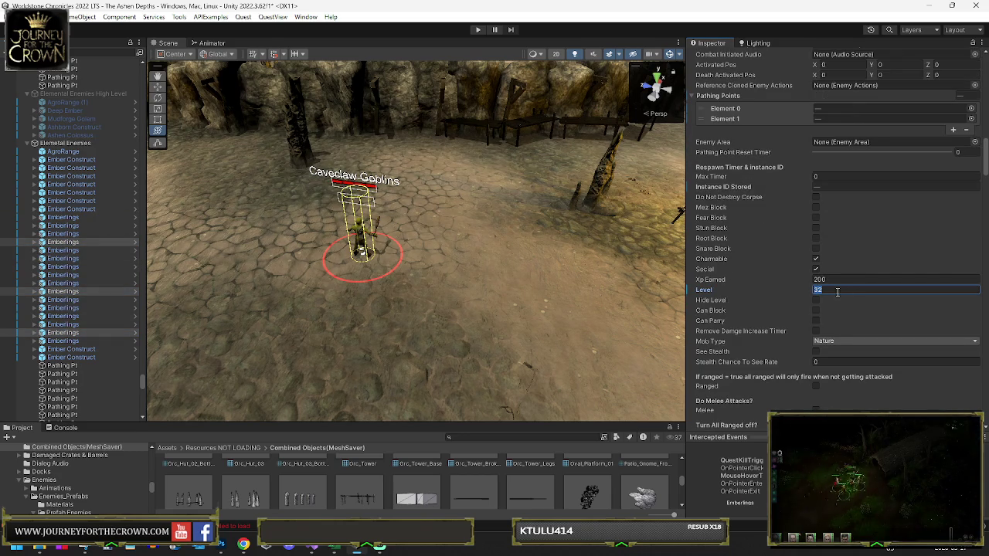
type("31")
left_click(65, 259)
left_click(65, 217, "ctrl")
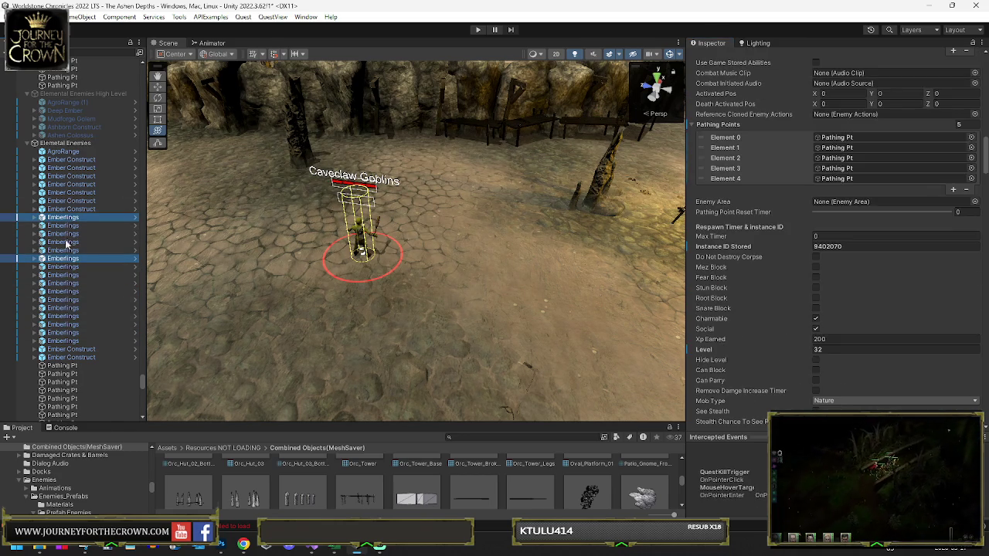
left_click(840, 310)
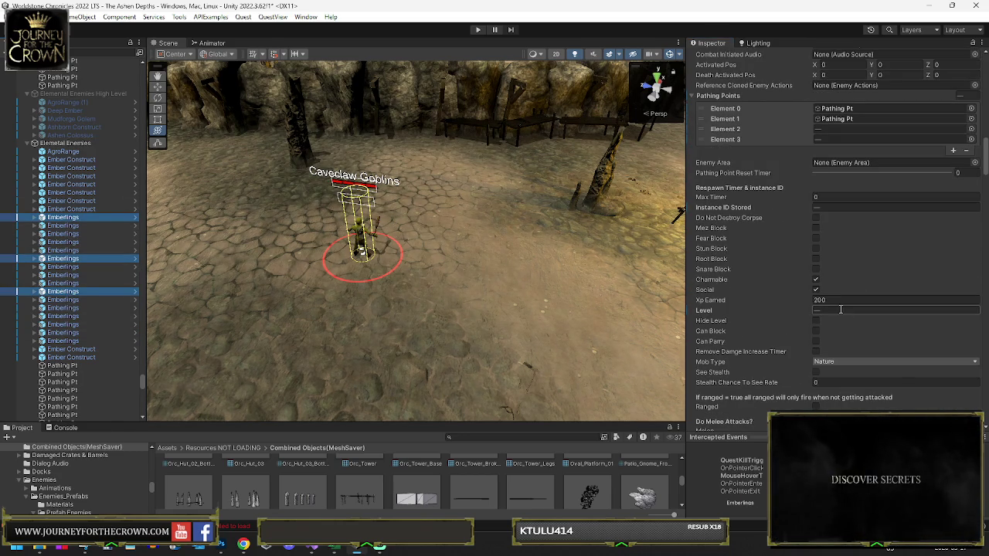
key("BackSpace")
type("33")
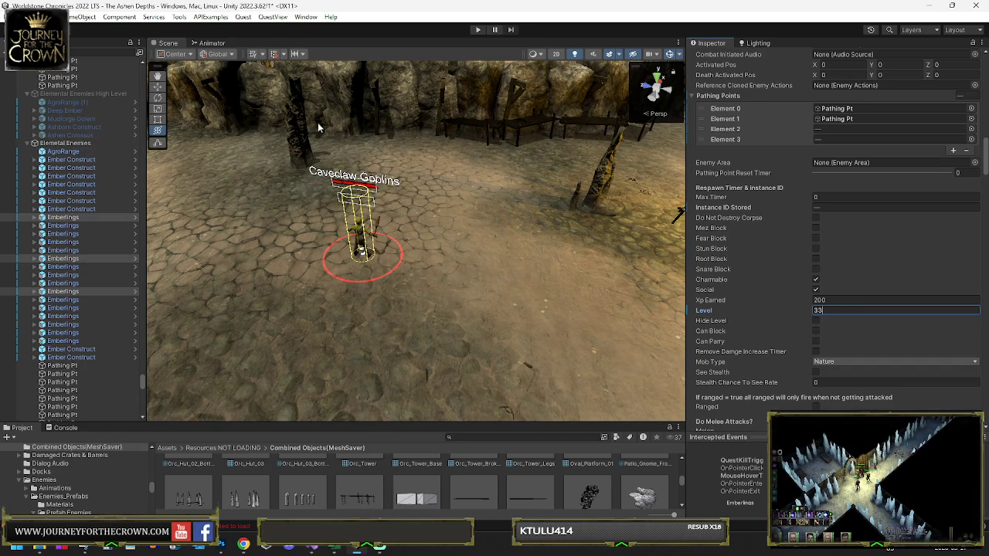
mouse_move(319, 128)
left_mouse_down()
mouse_move(701, 138)
mouse_move(154, 130)
left_mouse_up()
Frame Mudforge Golem, activate the Elemental Enemies High Level group, and focus on Ashen Colossus
left_click(122, 120)
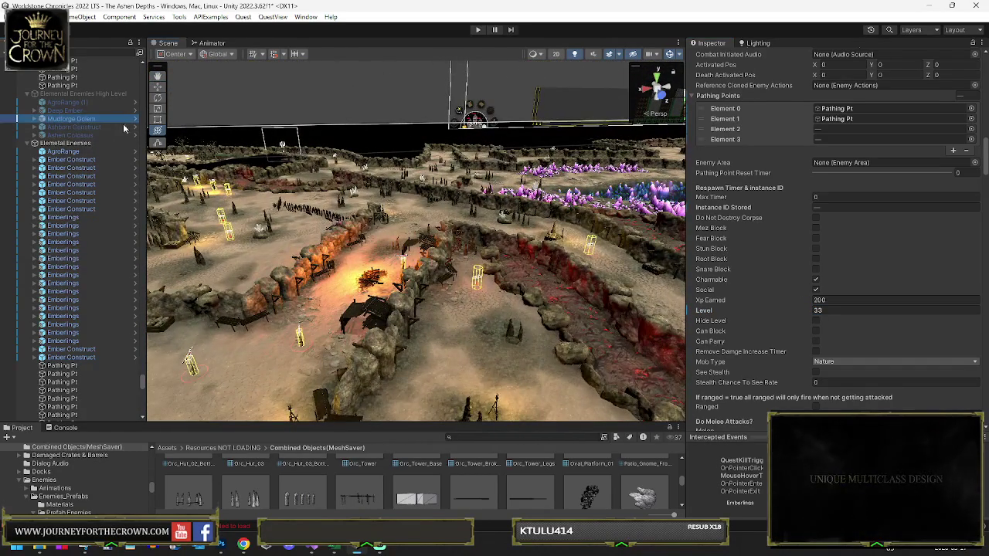
key("f")
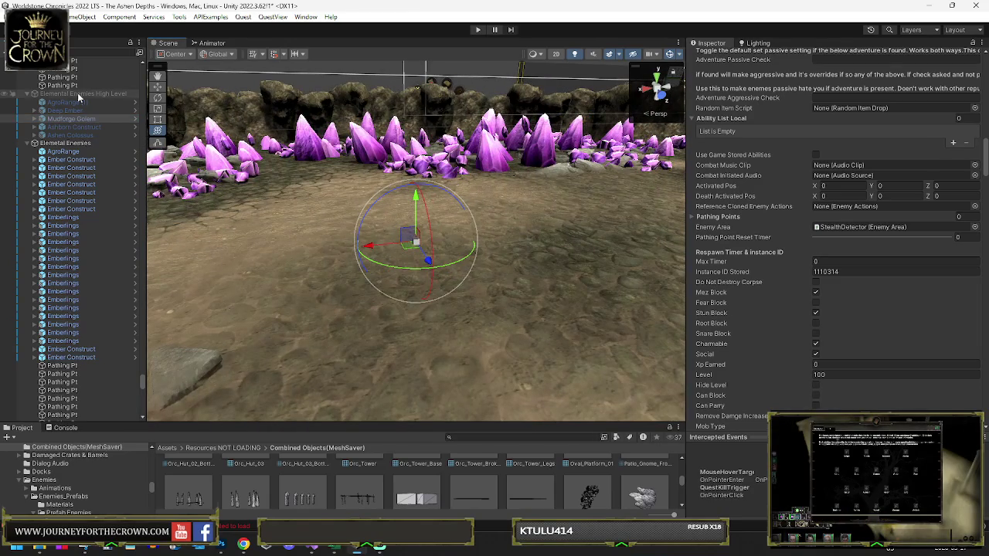
left_click(78, 93)
left_click(715, 56)
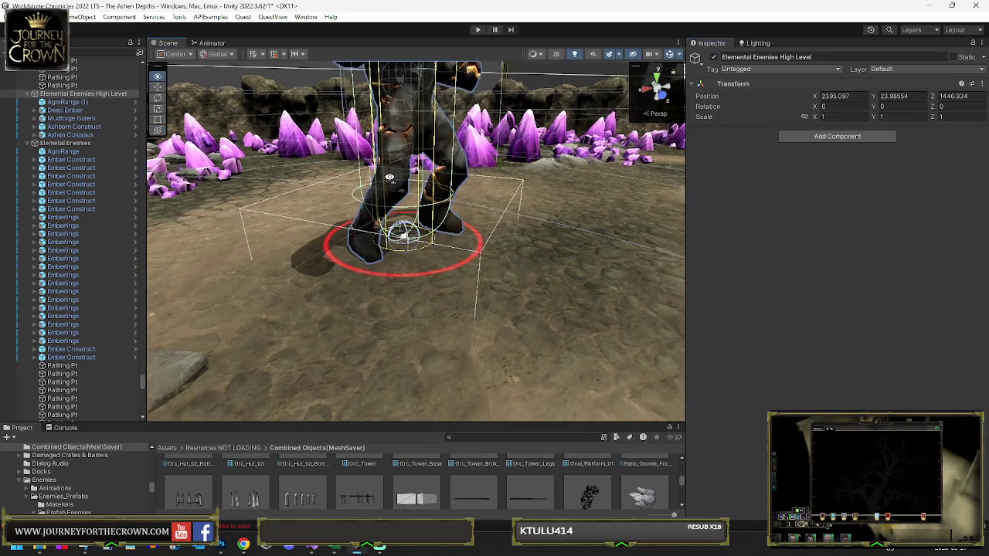
mouse_move(390, 177)
left_mouse_down()
mouse_move(333, 133)
mouse_move(359, 233)
mouse_move(527, 282)
mouse_move(418, 243)
left_mouse_up()
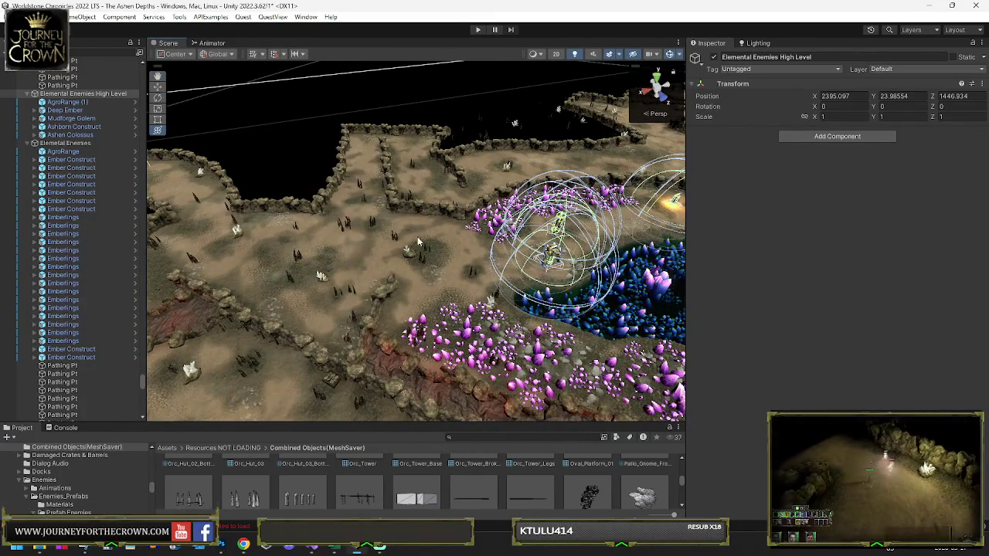
double_click(68, 134)
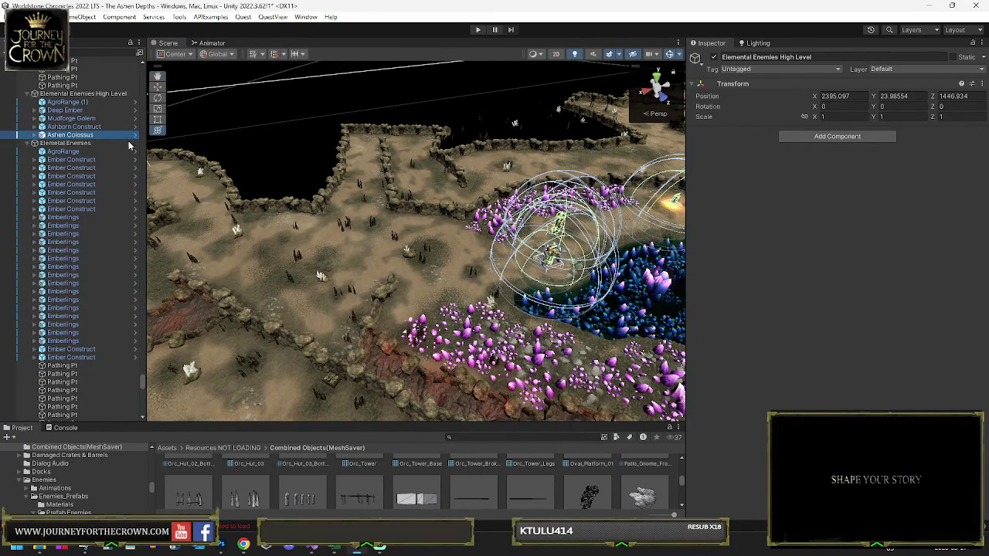
left_click_drag(547, 188, 233, 309)
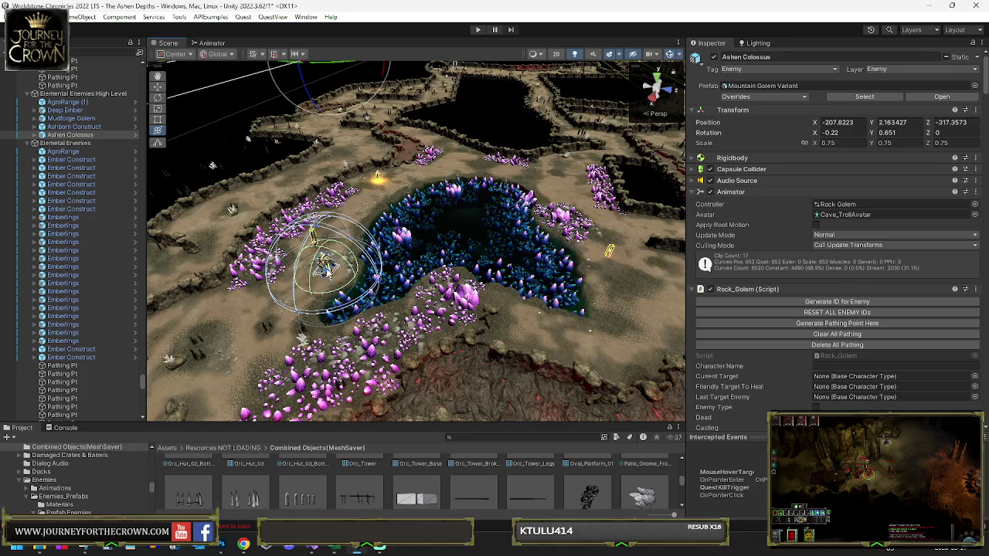
Set handles to Pivot, add pathing points, and move Ashen Colossus to X -192.1, Z -164.6
left_click(174, 54)
left_click(182, 78)
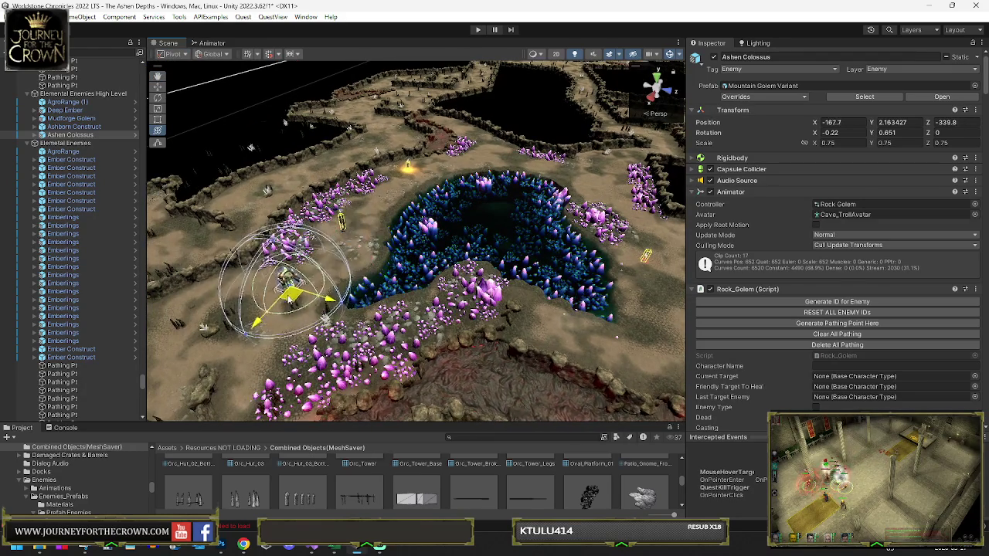
left_click(818, 326)
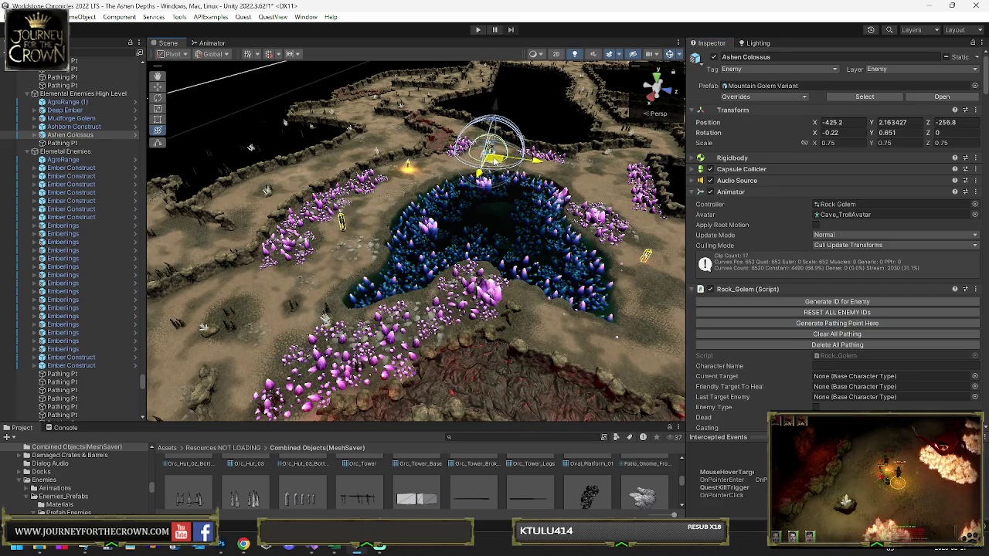
left_click(831, 325)
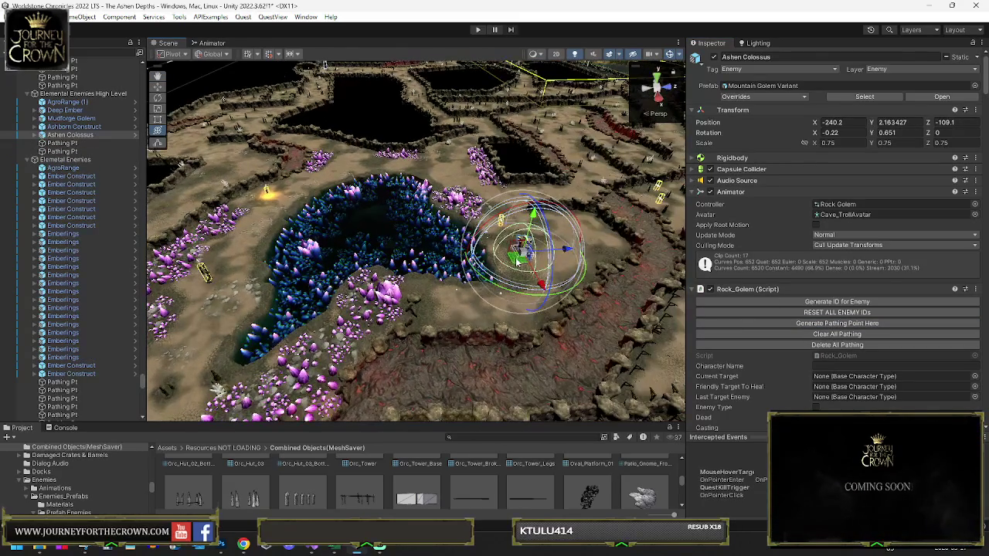
mouse_move(517, 263)
left_mouse_down()
mouse_move(541, 246)
mouse_move(506, 288)
mouse_move(459, 316)
left_mouse_up()
left_click(837, 323)
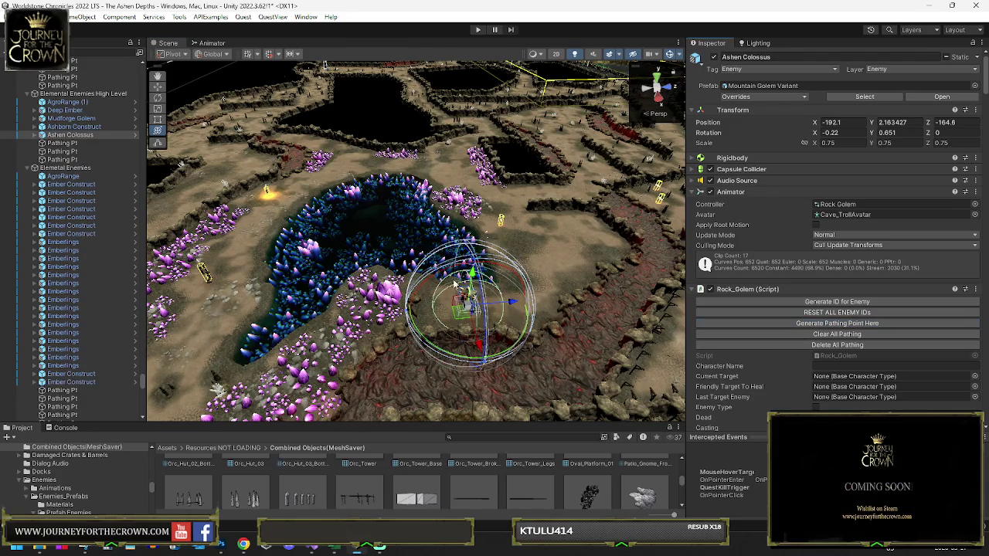
Review the Rock_Golem script (Level 48, Titan_Stomp, Titan_Slam), then collapse it
scroll(876, 311, "down", 3)
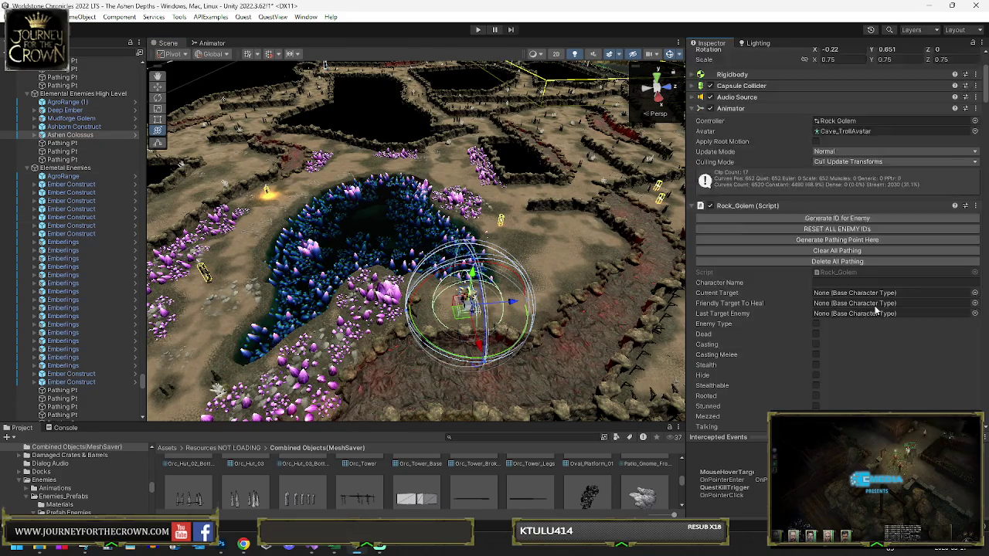
scroll(824, 277, "down", 5)
scroll(802, 238, "down", 2)
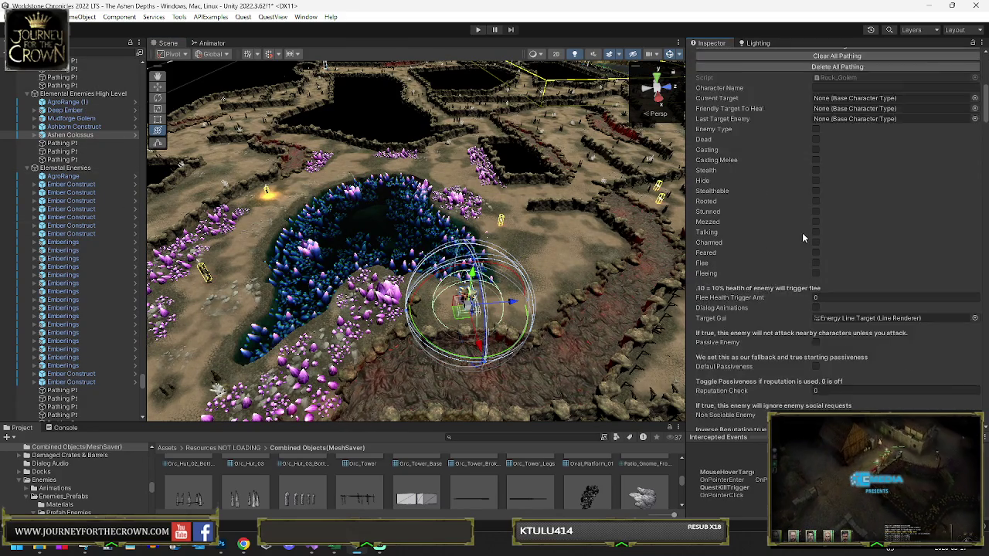
scroll(808, 247, "down", 10)
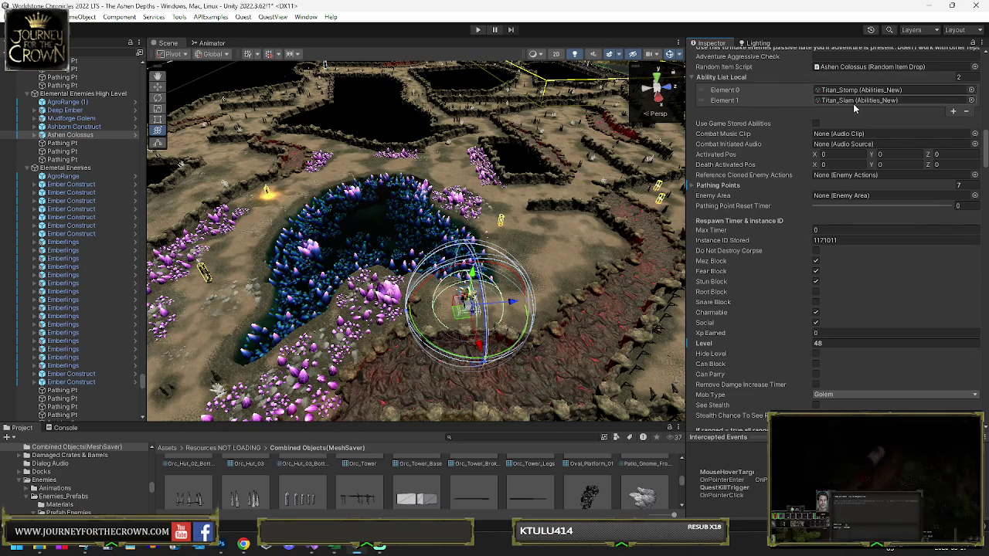
scroll(756, 116, "up", 15)
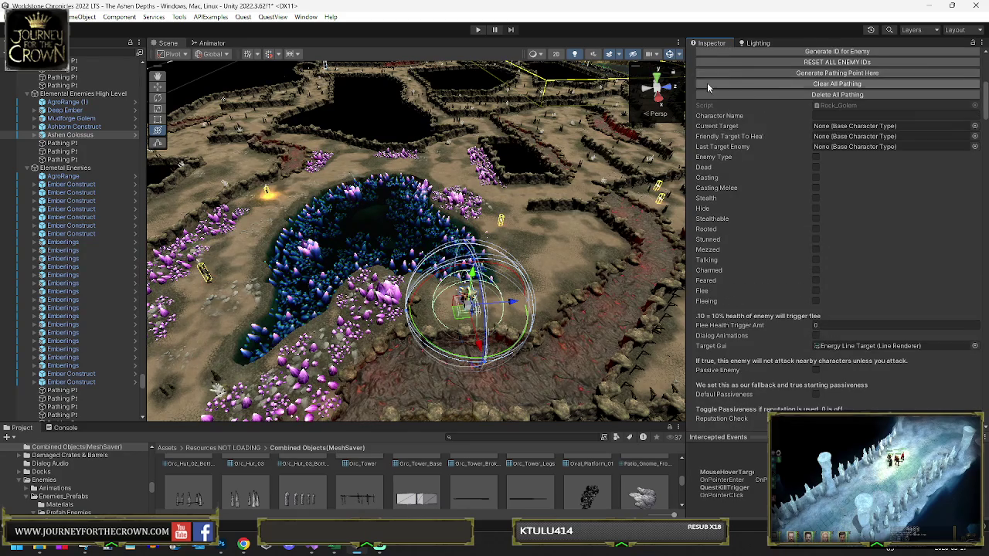
scroll(707, 83, "up", 3)
left_click(693, 94)
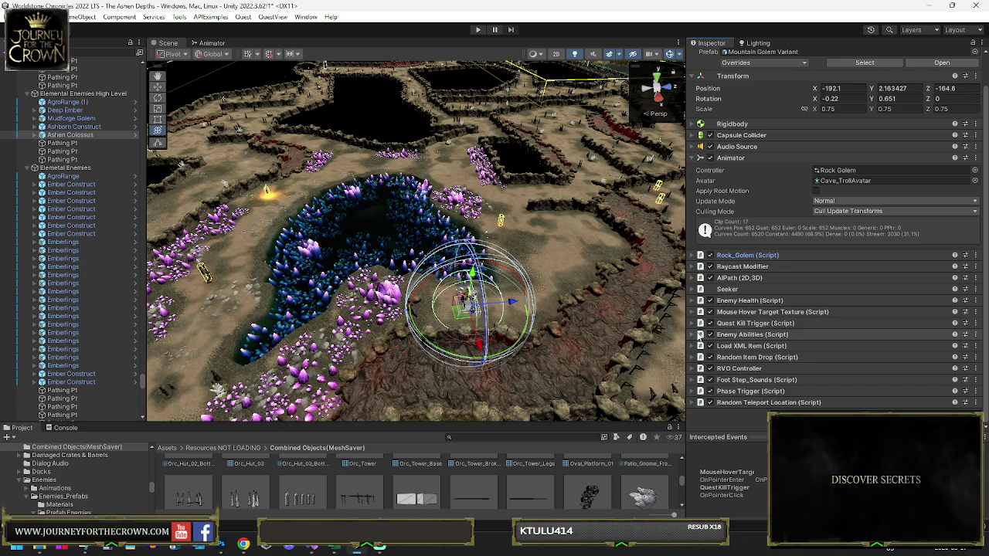
Check the Quest Kill Trigger quest name and expand the Load XML Item drop lists
left_click(690, 323)
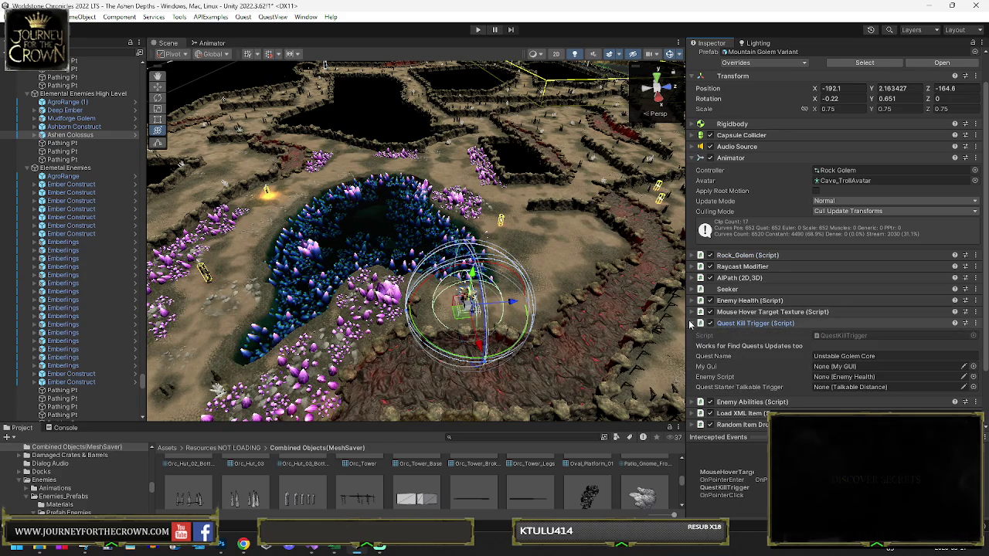
left_click(889, 356)
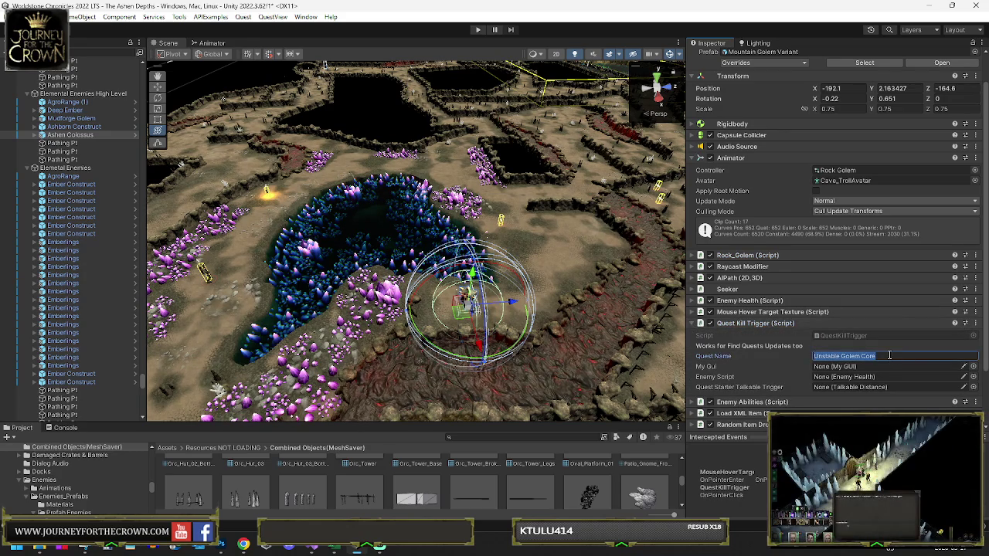
left_click(693, 324)
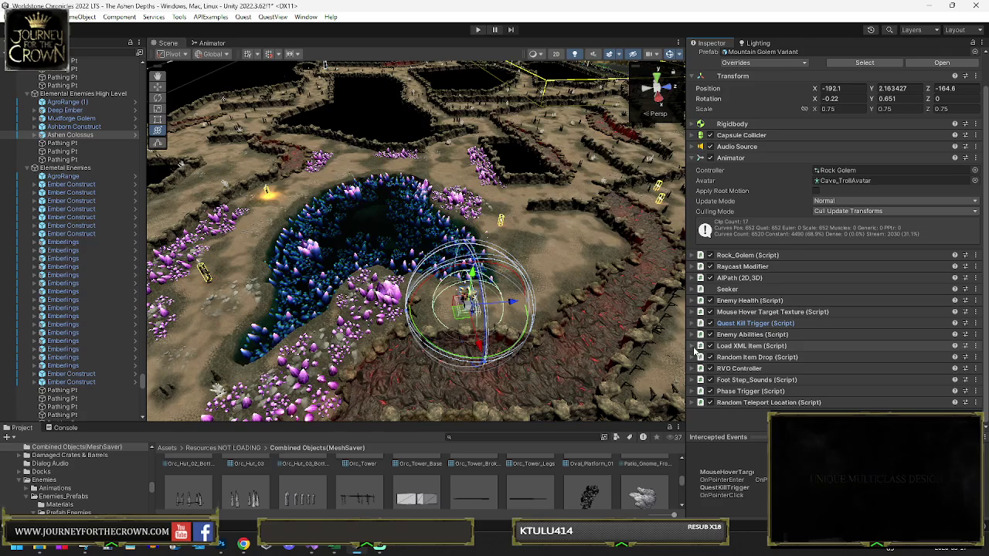
left_click(694, 346)
scroll(815, 346, "down", 2)
scroll(815, 347, "down", 4)
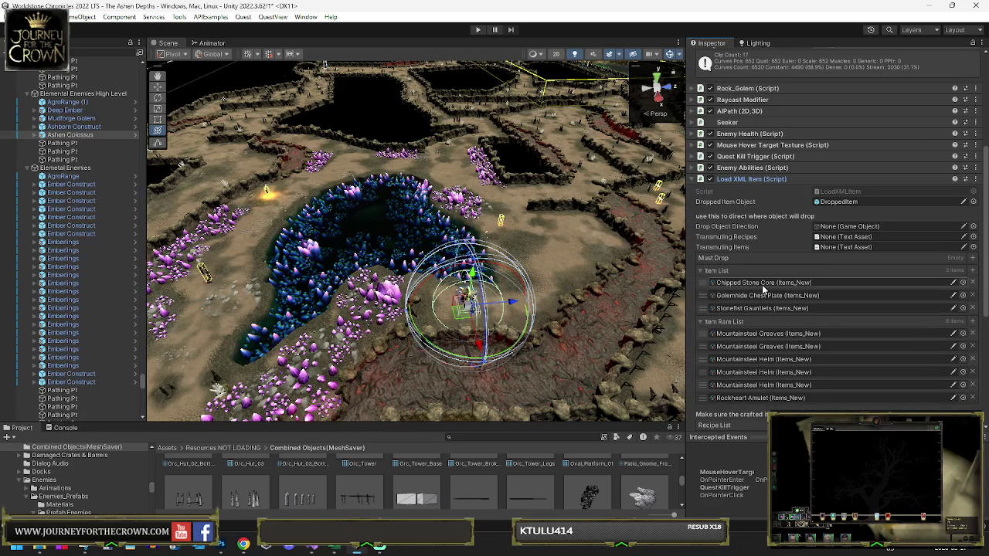
scroll(756, 315, "down", 2)
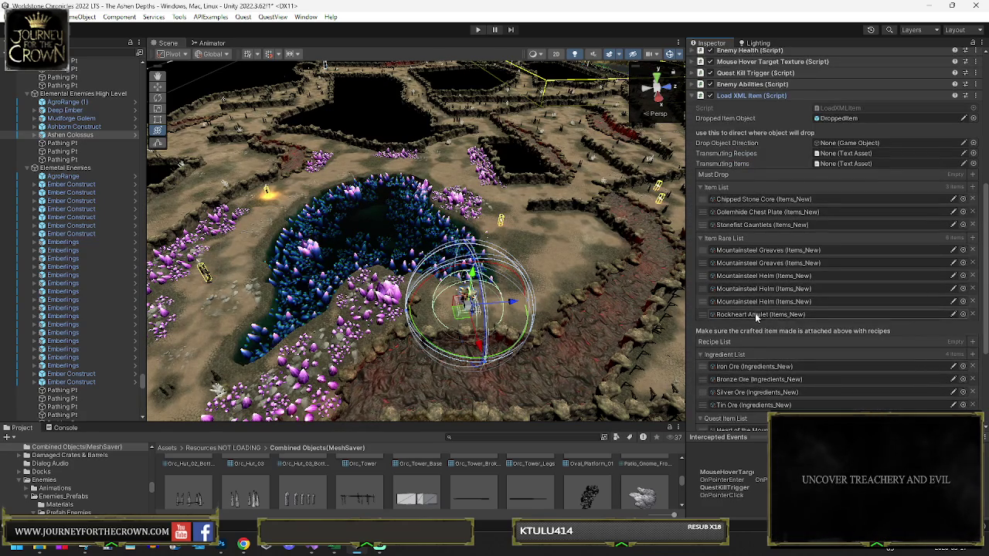
scroll(756, 315, "down", 3)
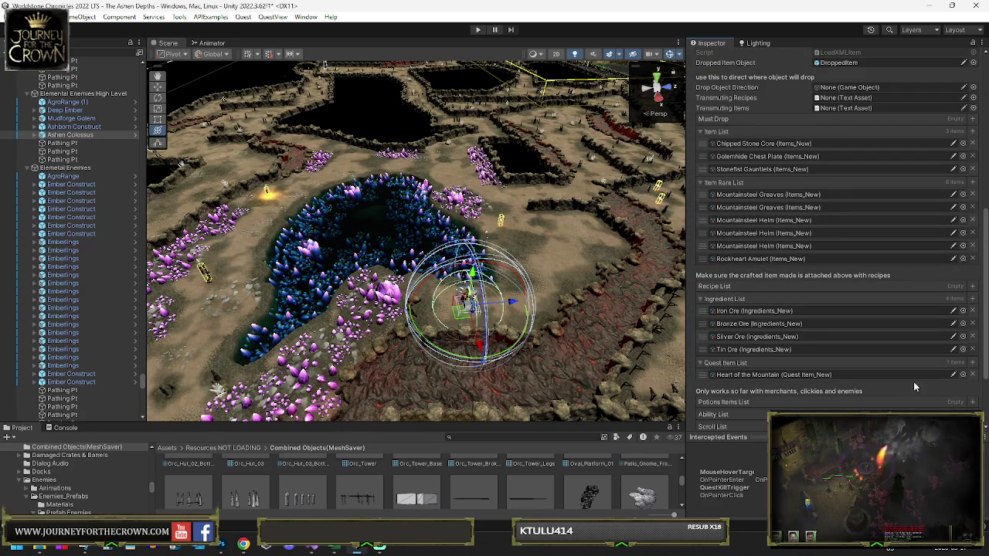
Ping the Heart of the Mountain quest item asset and enlarge the Project panel
left_click(973, 374)
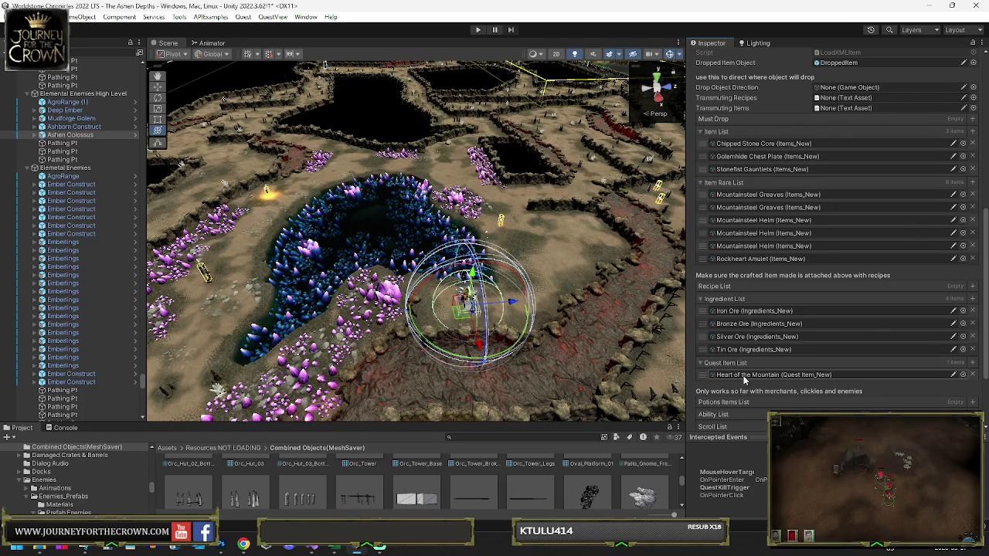
left_click(745, 375)
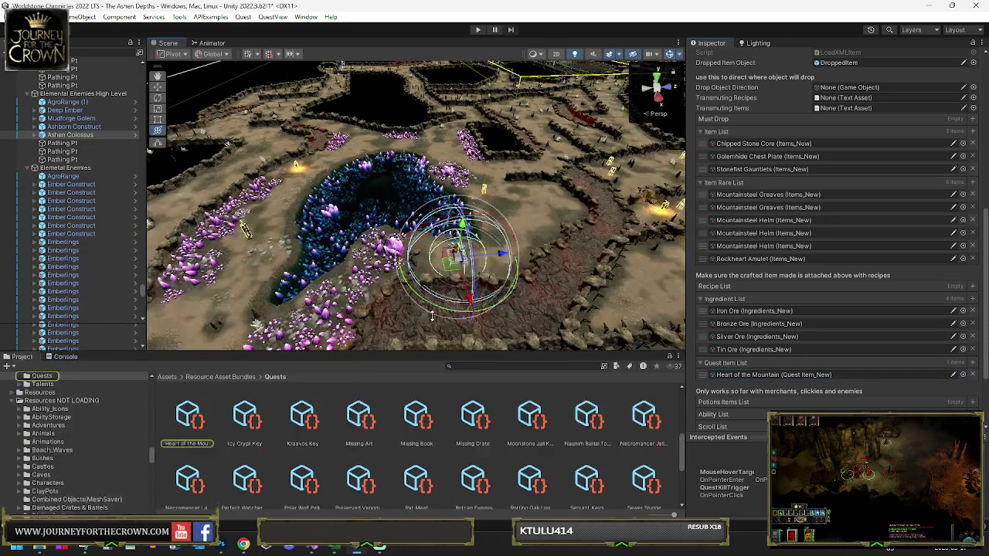
left_click_drag(452, 424, 329, 308)
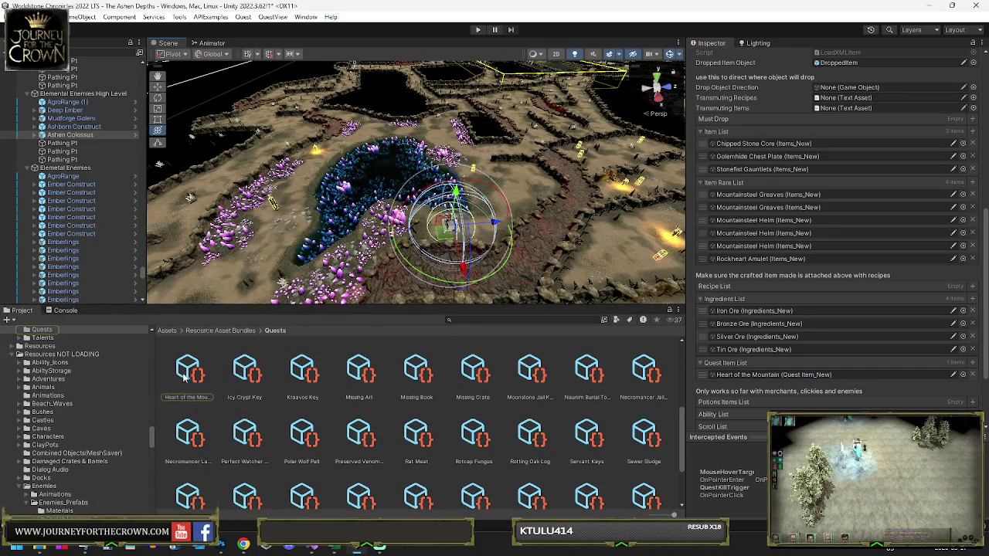
Launch Visual Studio 2022 from the Game Design Start folder and open the Worldstone Chronicles 2022 LTS solution
key("super")
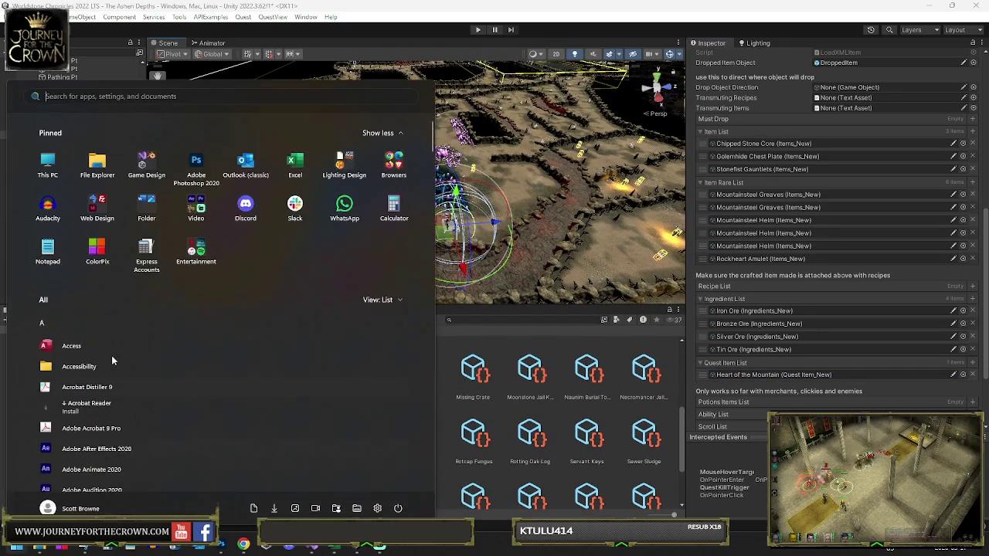
left_click(146, 163)
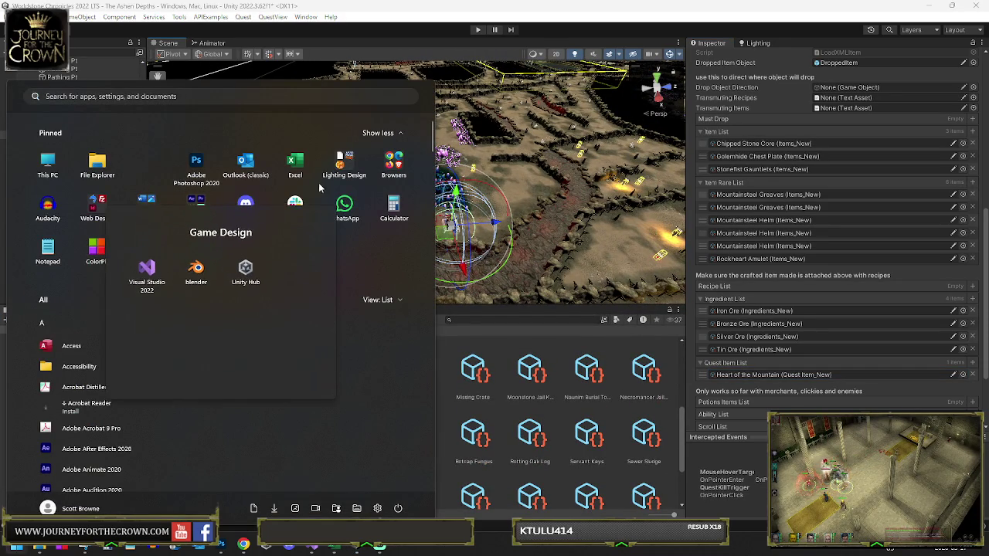
left_click(142, 283)
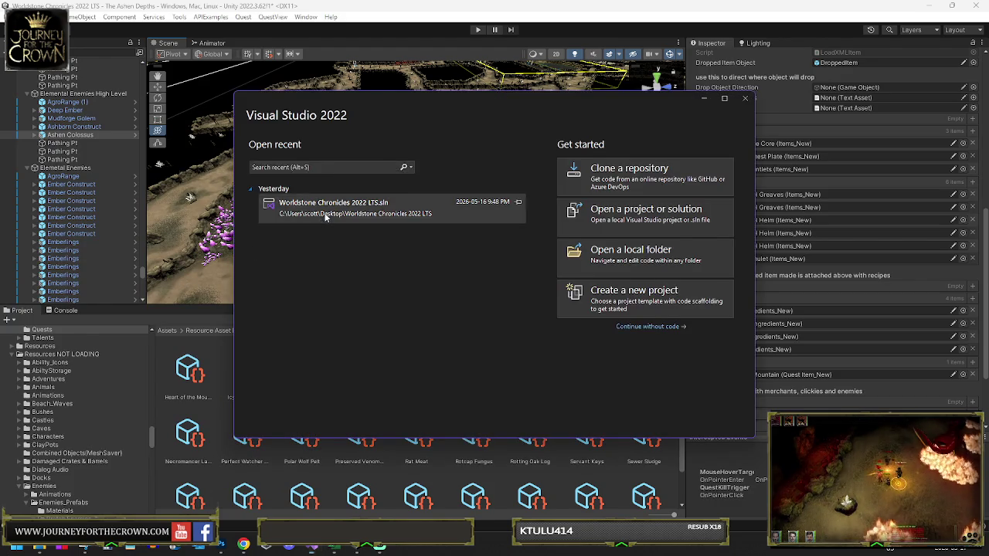
left_click(486, 202)
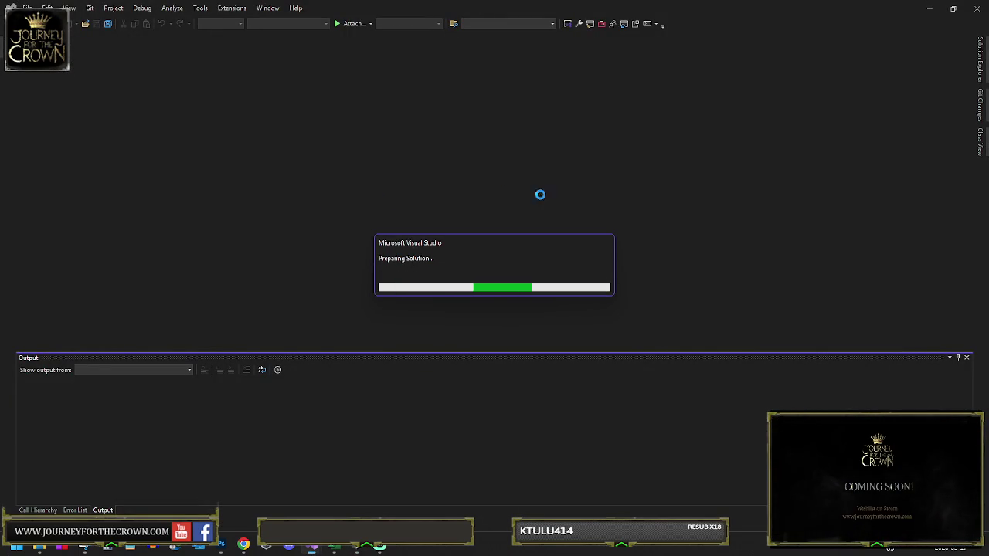
Search the entire solution for 'Heart of the Mountain' and open Scene_07.xml at a match
key("ctrl+shift+f")
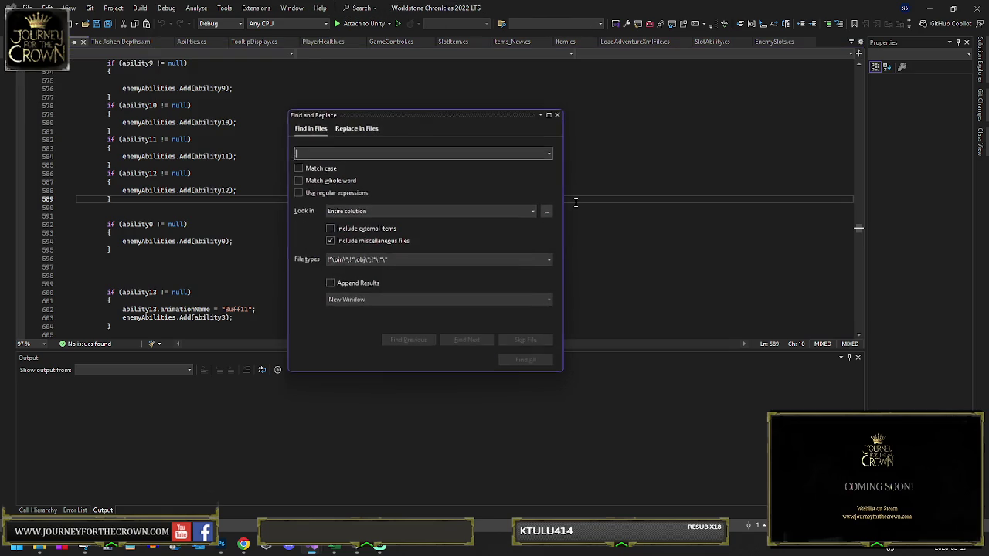
type("Hearth of t")
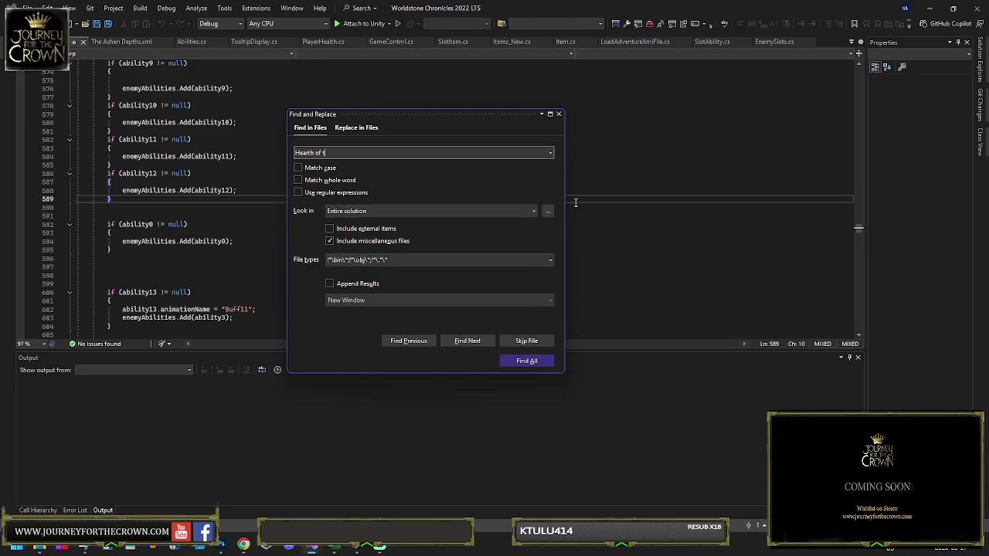
type("he Mountain")
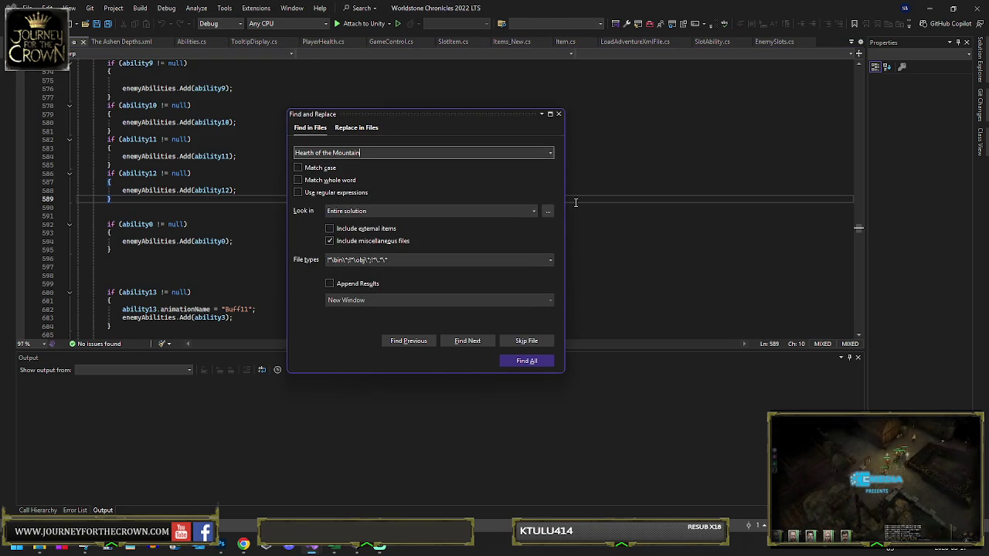
left_click(523, 361)
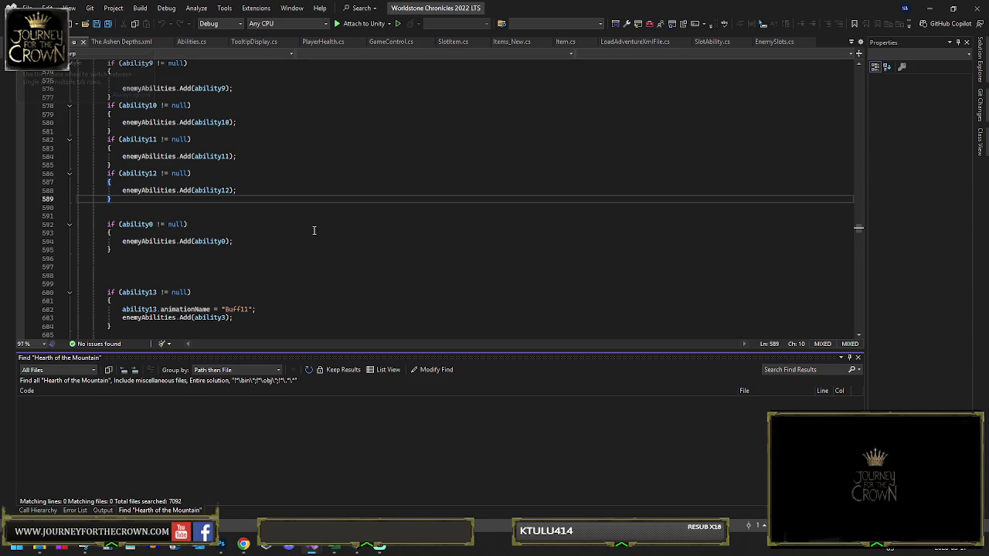
key("ctrl+shift+f")
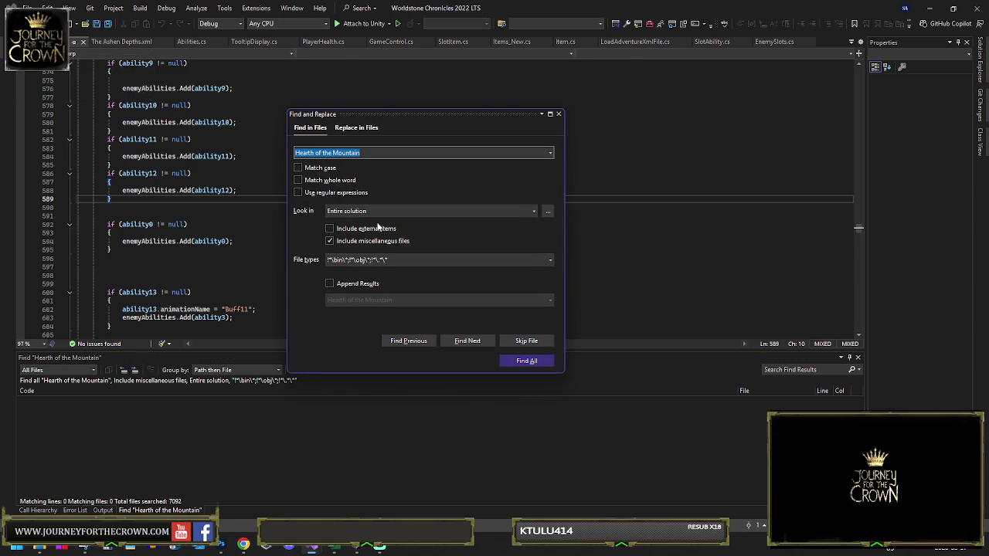
left_click(311, 155)
left_click(526, 361)
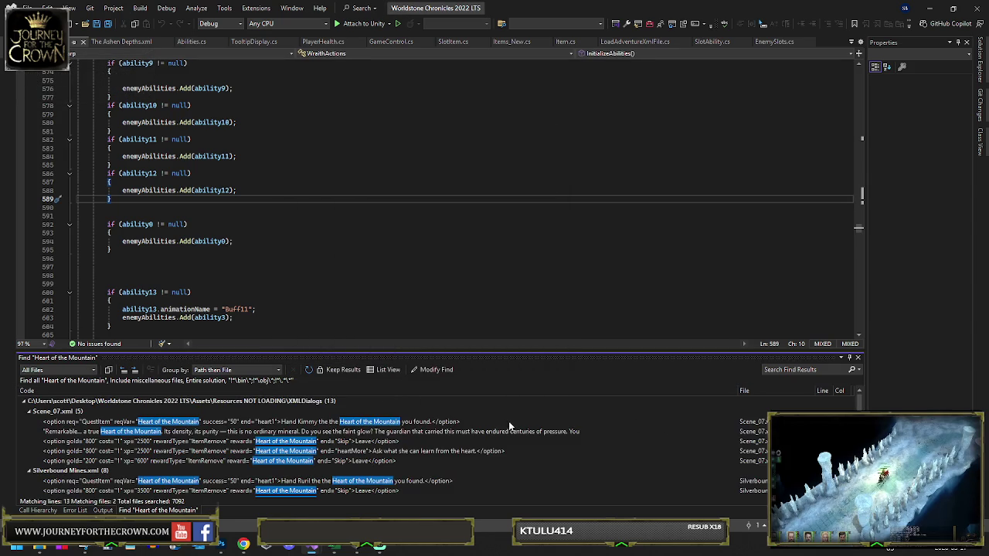
double_click(464, 434)
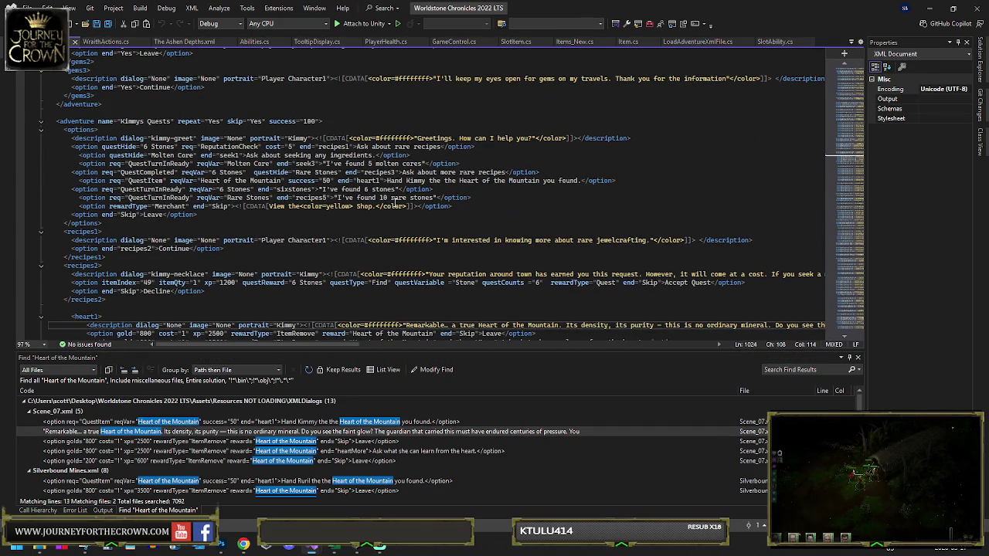
Check the heartMore match in Scene_07.xml, then open the Silverbound Mines.xml Heart of the Mountain hand-in line
scroll(394, 203, "down", 2)
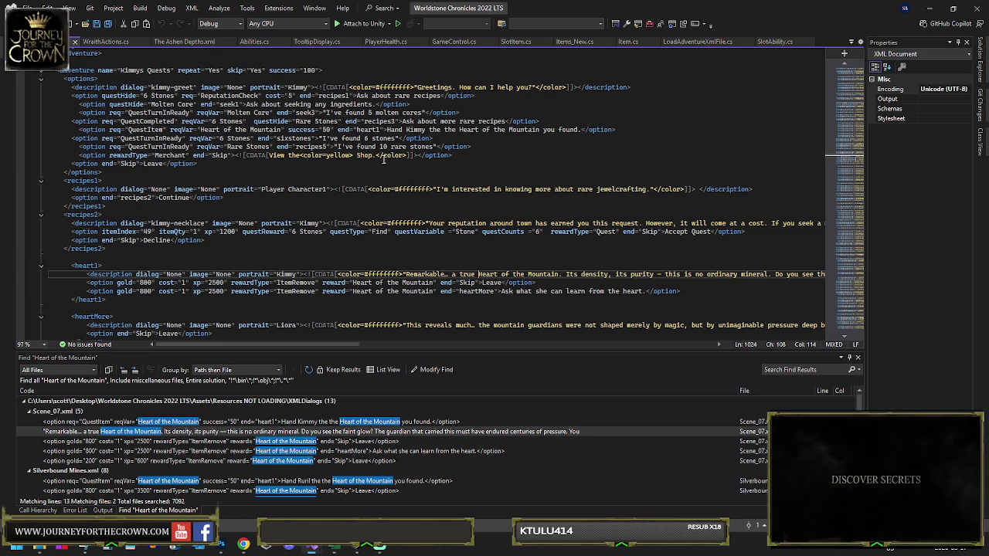
double_click(85, 265)
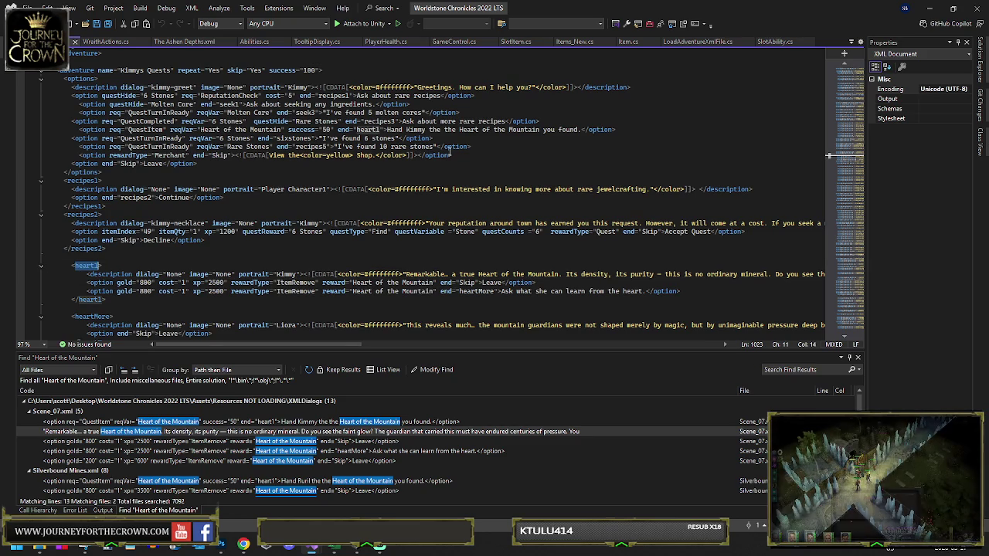
scroll(367, 193, "down", 2)
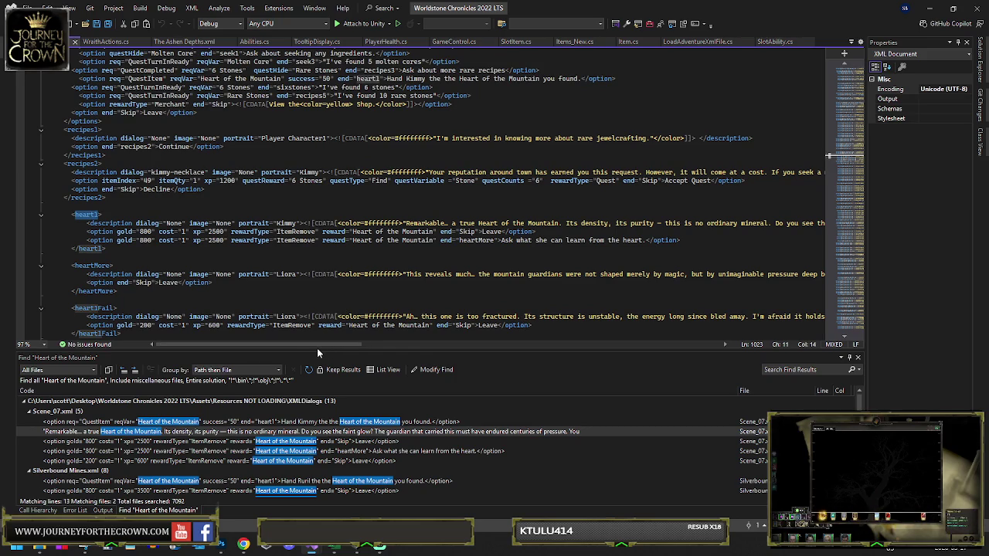
mouse_move(307, 348)
left_mouse_down()
mouse_move(456, 331)
mouse_move(642, 340)
mouse_move(268, 327)
left_mouse_up()
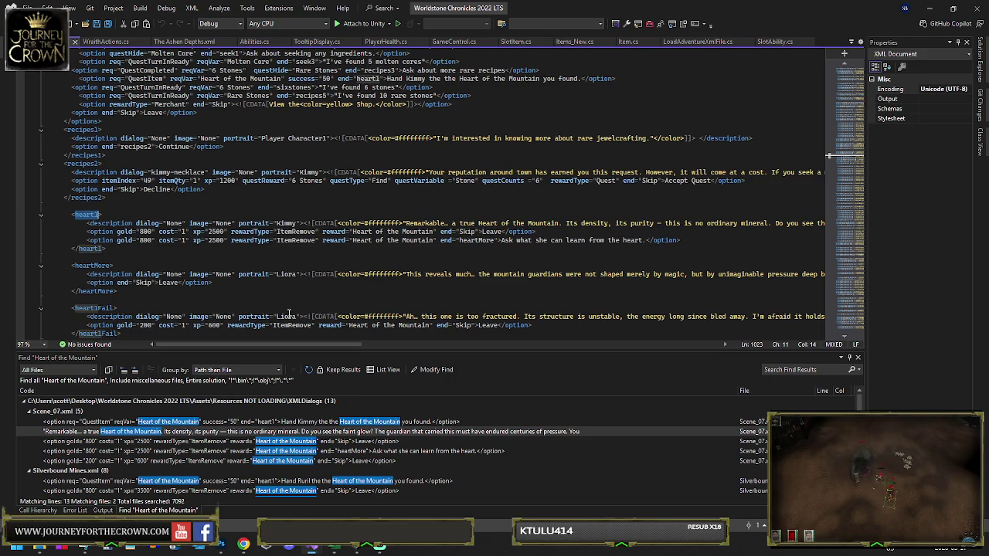
scroll(281, 281, "down", 1)
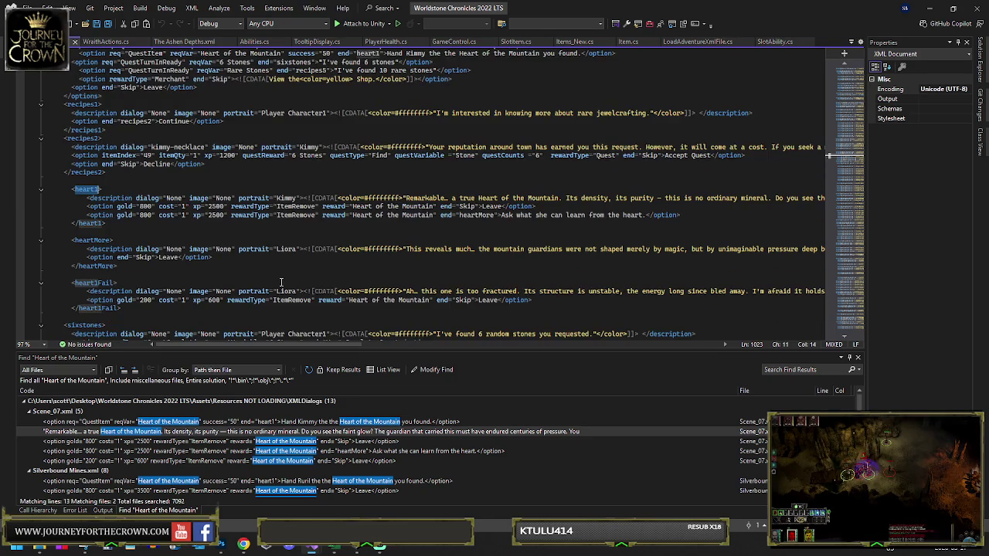
scroll(354, 303, "down", 1)
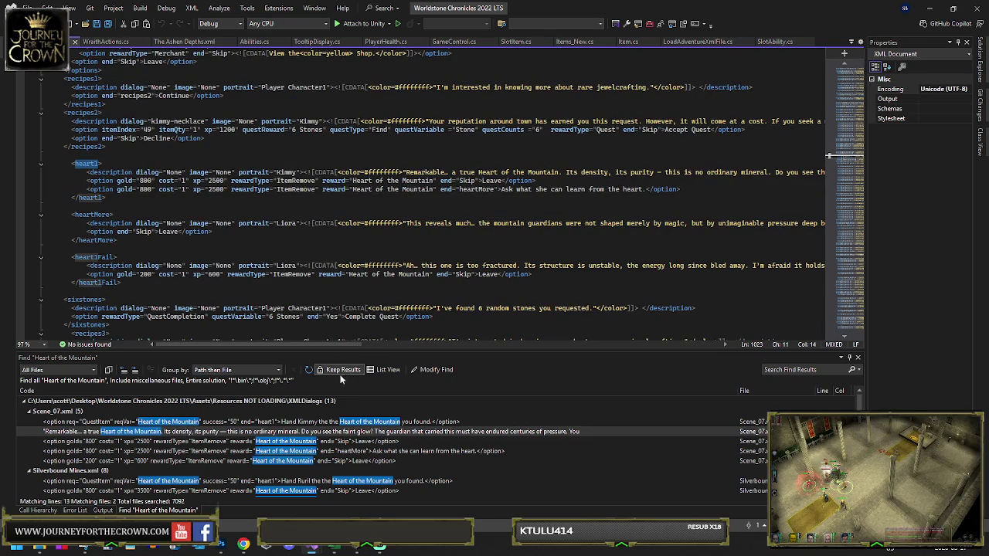
double_click(356, 451)
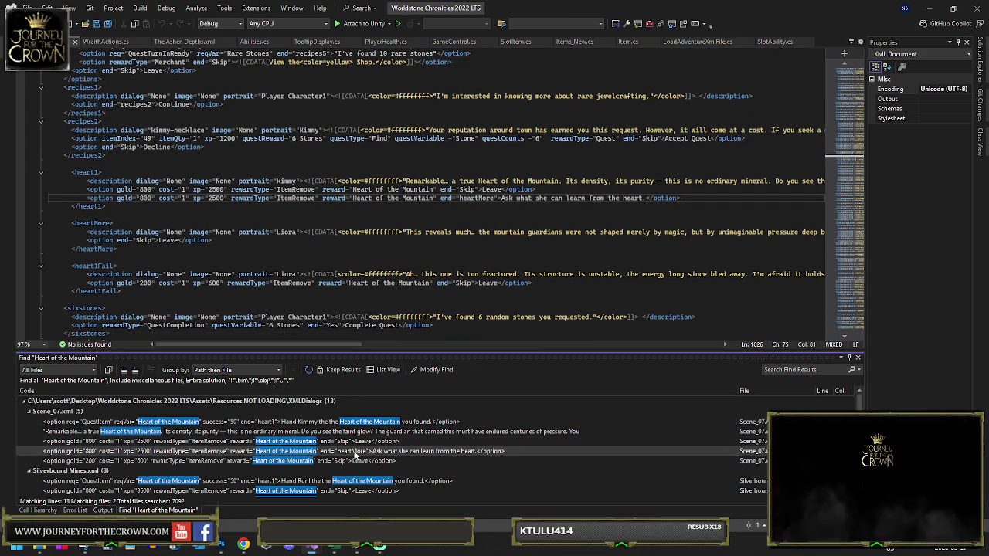
scroll(353, 457, "down", 2)
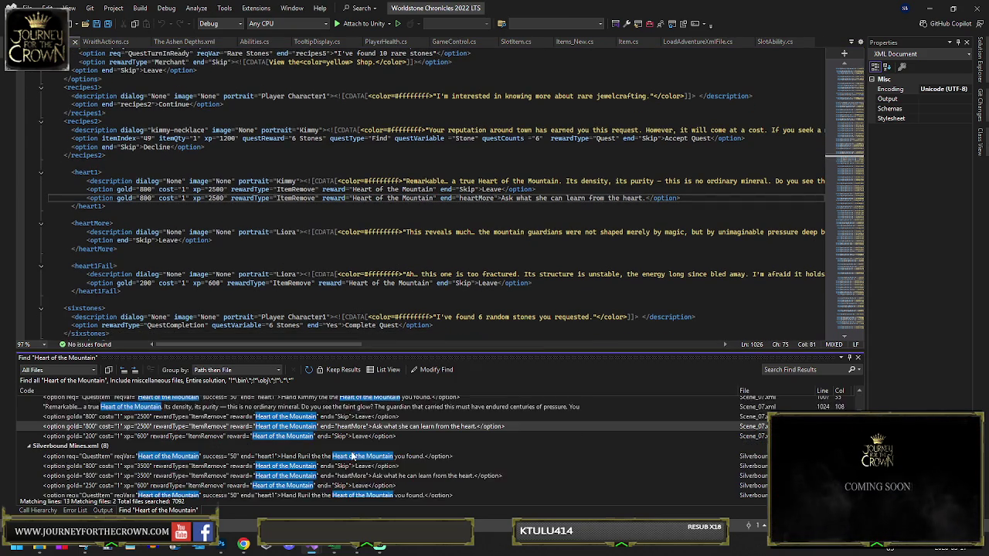
double_click(745, 435)
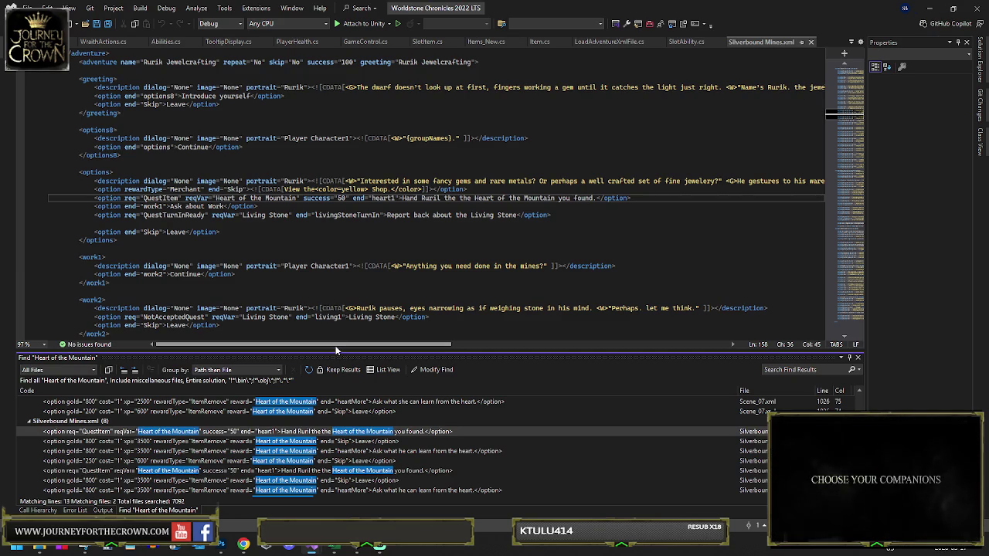
mouse_move(336, 350)
left_mouse_down()
mouse_move(379, 345)
mouse_move(334, 347)
left_mouse_up()
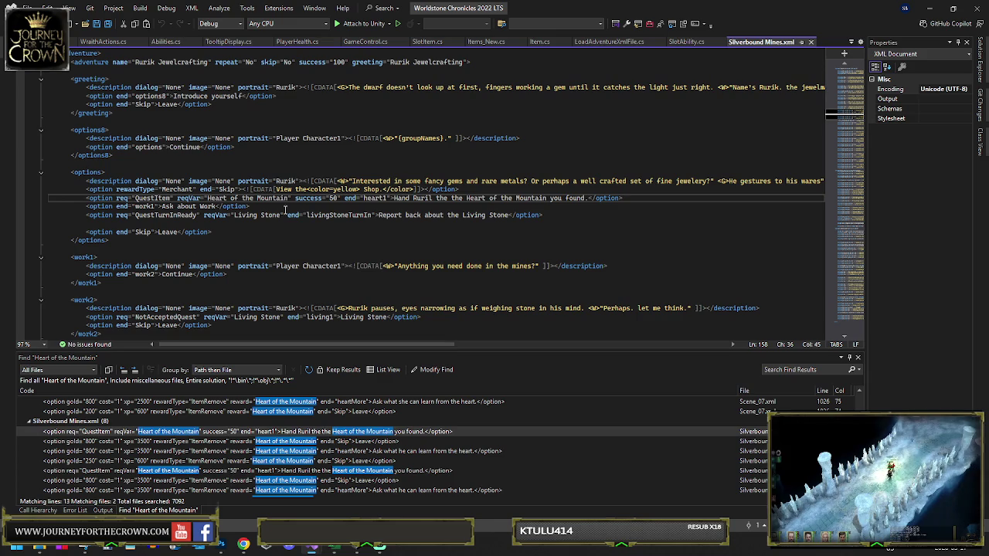
double_click(381, 198)
scroll(348, 231, "down", 8)
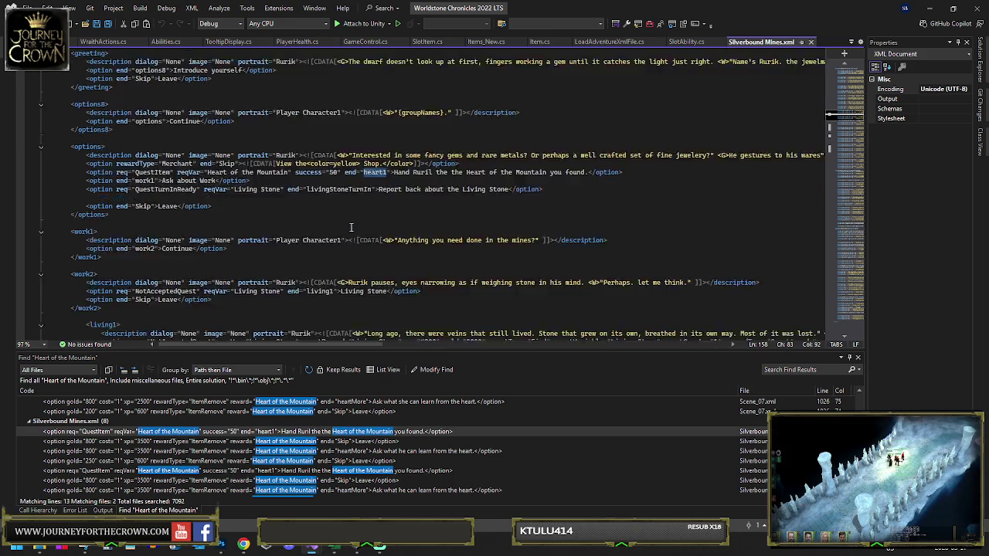
scroll(348, 231, "down", 2)
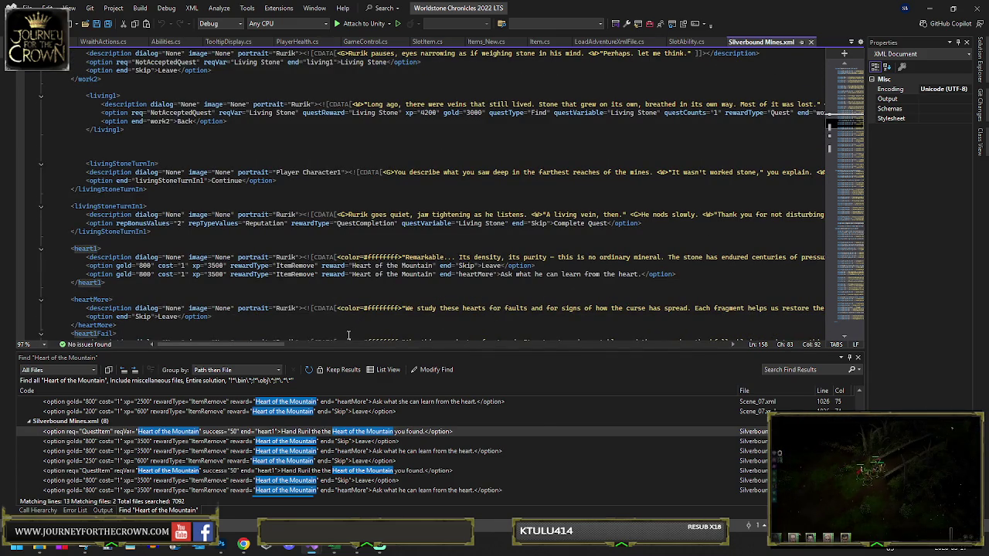
mouse_move(259, 346)
left_mouse_down()
mouse_move(324, 352)
mouse_move(261, 344)
left_mouse_up()
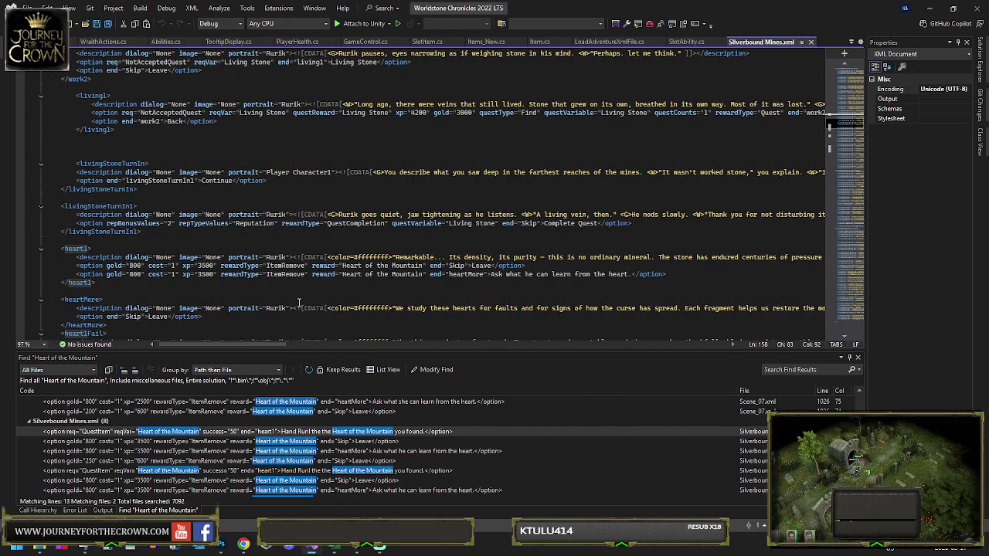
scroll(300, 303, "down", 2)
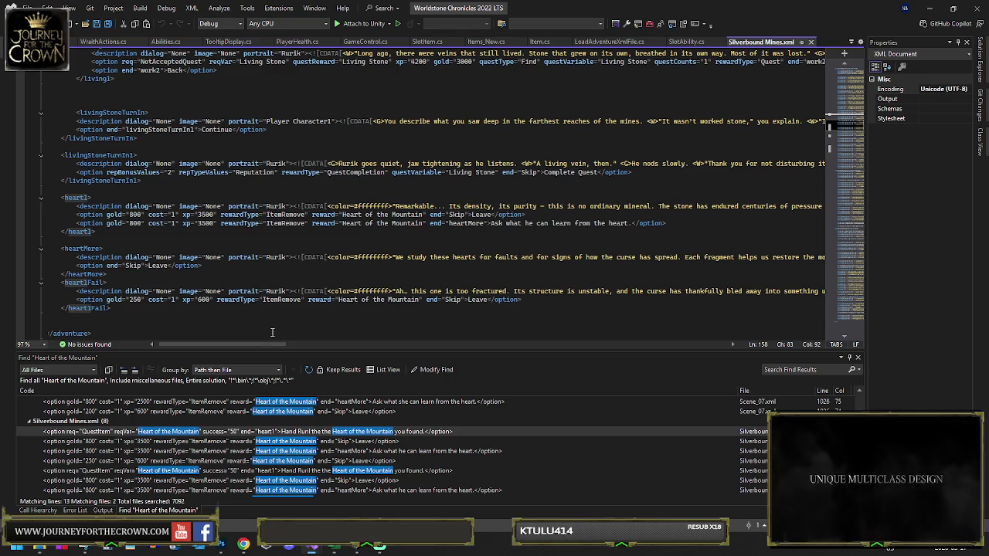
mouse_move(261, 344)
left_mouse_down()
mouse_move(405, 343)
mouse_move(324, 344)
left_mouse_up()
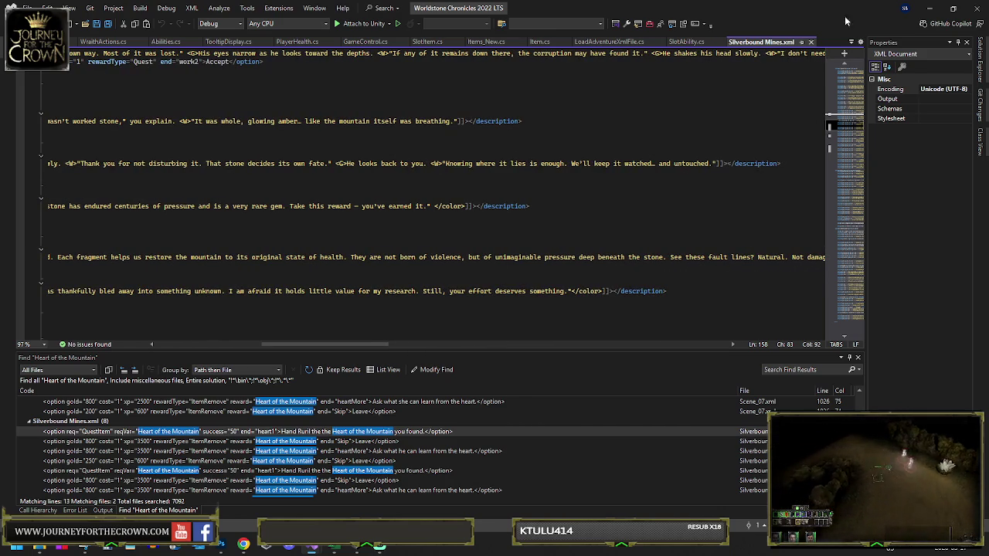
Back in Unity, remove Heart of the Mountain from the Quest Item List and locate Chipped Stone Core
left_click(930, 7)
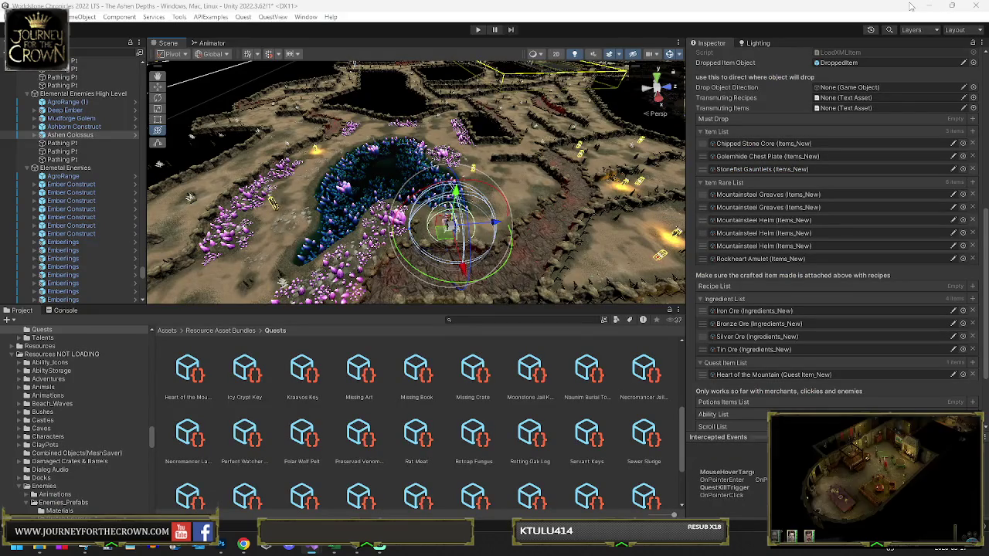
left_click(973, 376)
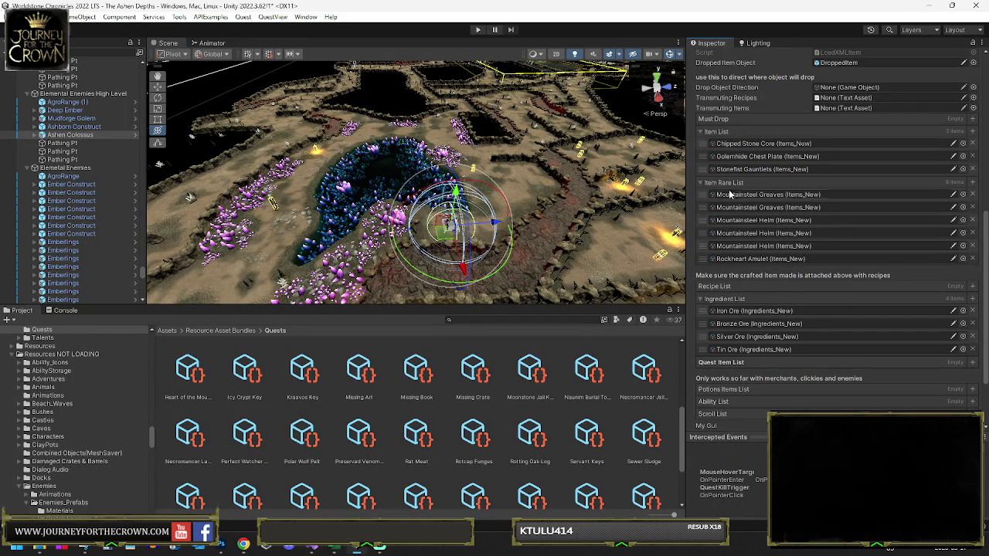
left_click(763, 144)
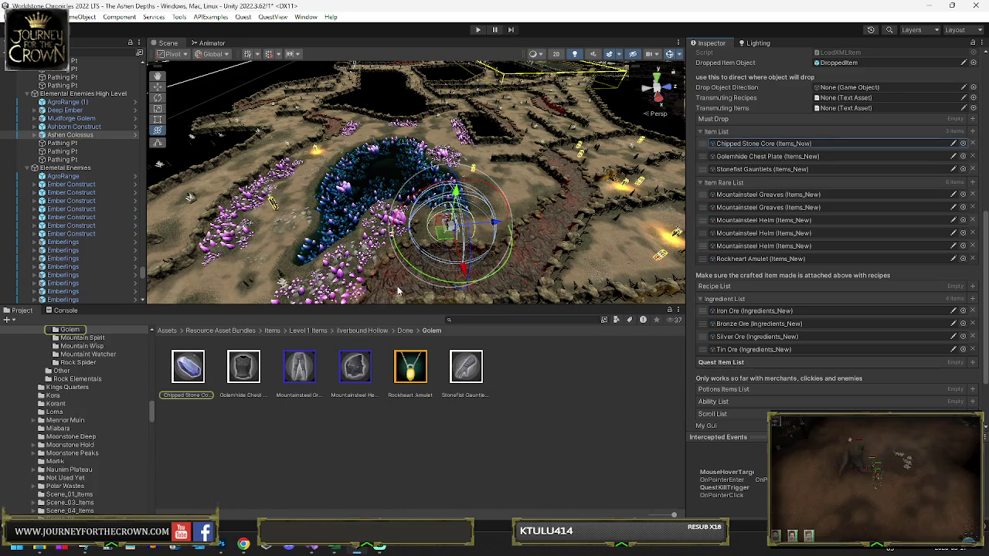
Browse 1 The Ashen Depths item folders: Dwarf Area, then zDone's Low Level folder
left_click(369, 330)
left_click(310, 331)
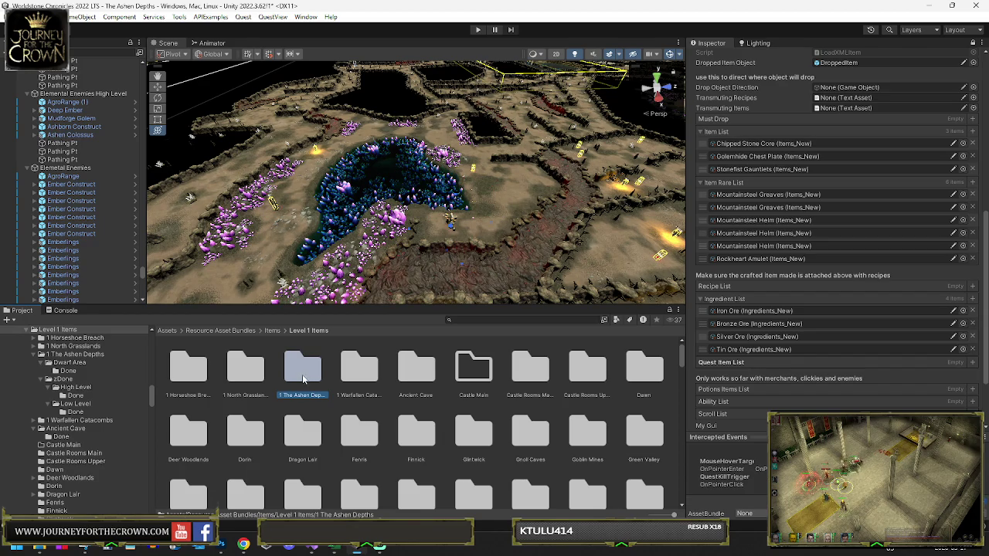
double_click(303, 375)
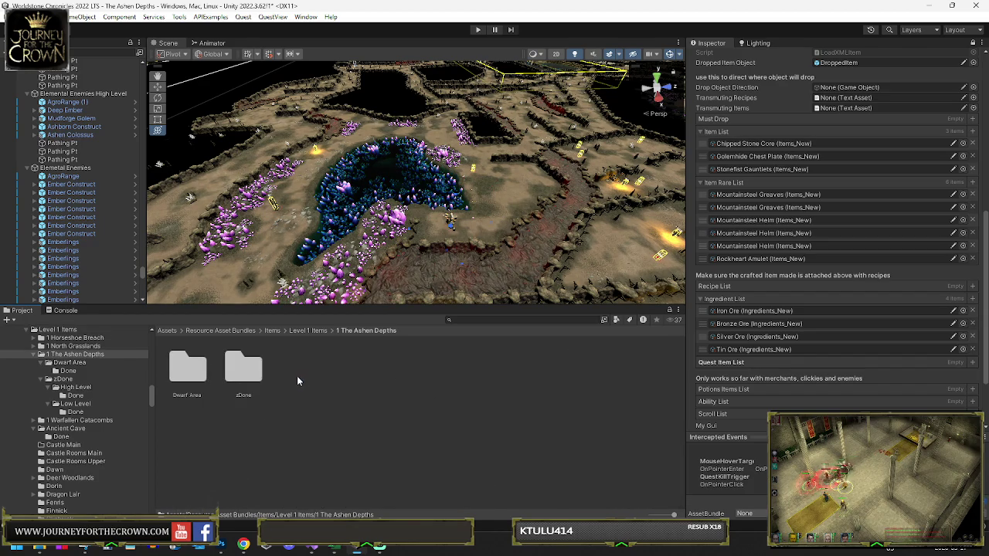
double_click(187, 367)
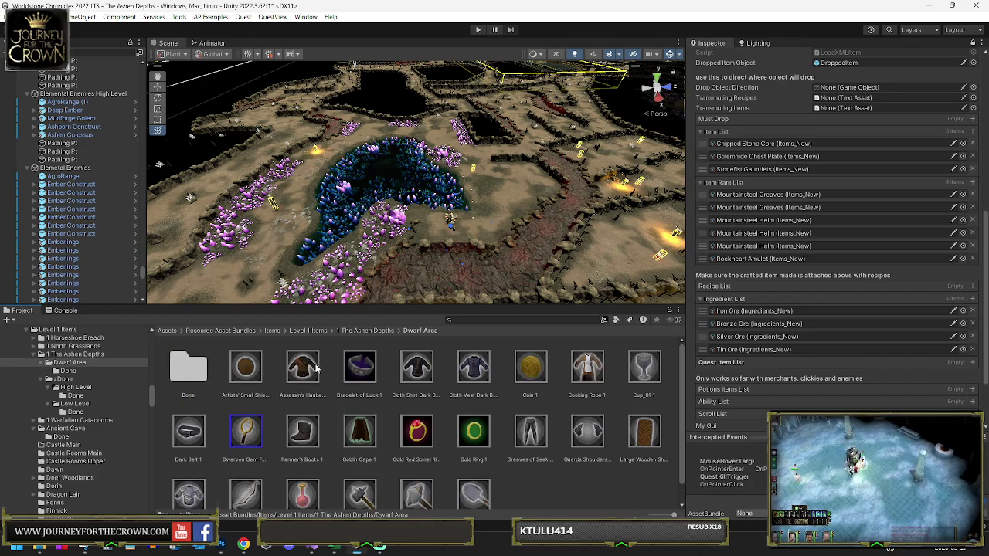
left_click(367, 331)
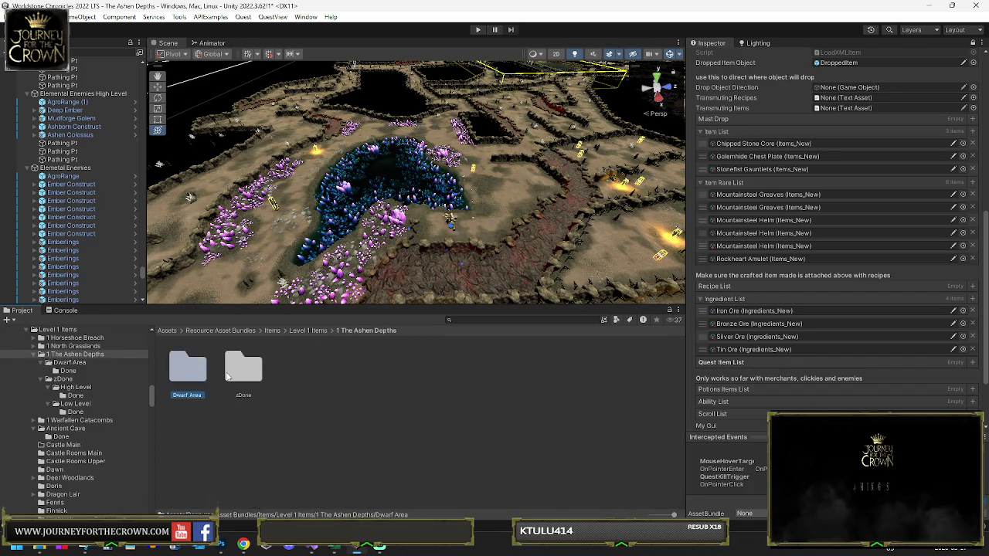
double_click(228, 375)
double_click(237, 375)
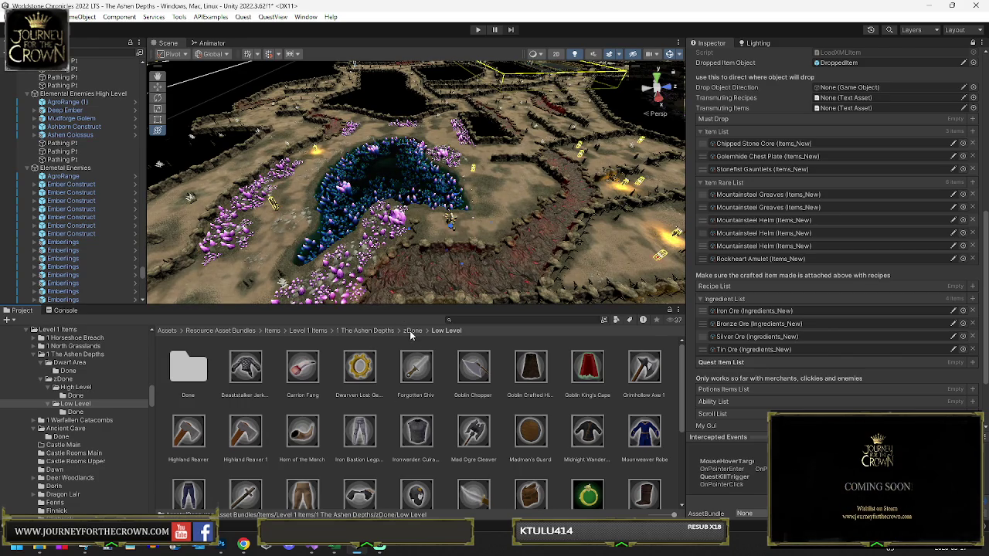
scroll(426, 344, "down", 2)
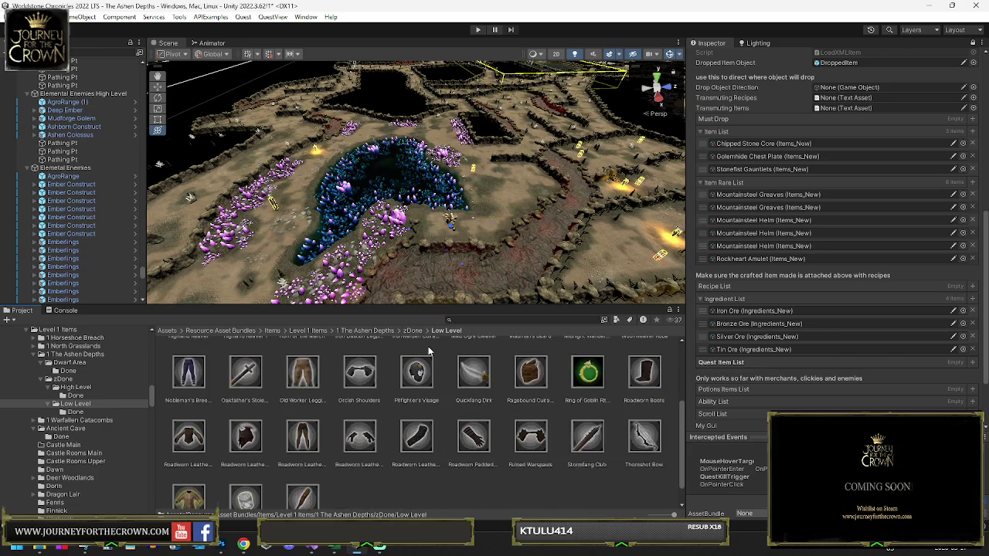
scroll(429, 352, "down", 1)
Open the zDone/High Level items folder and scroll through its assets
left_click(412, 331)
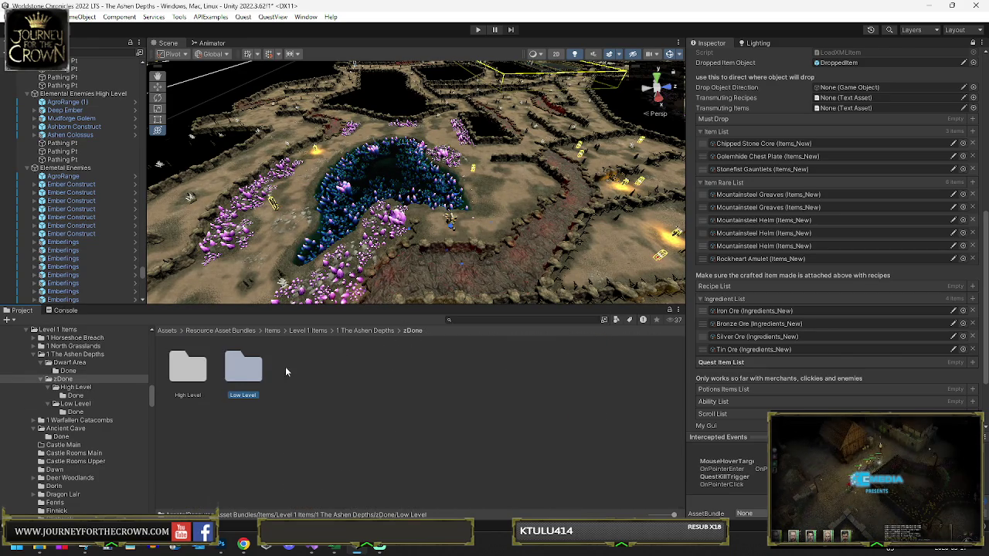
left_click(201, 388)
double_click(201, 388)
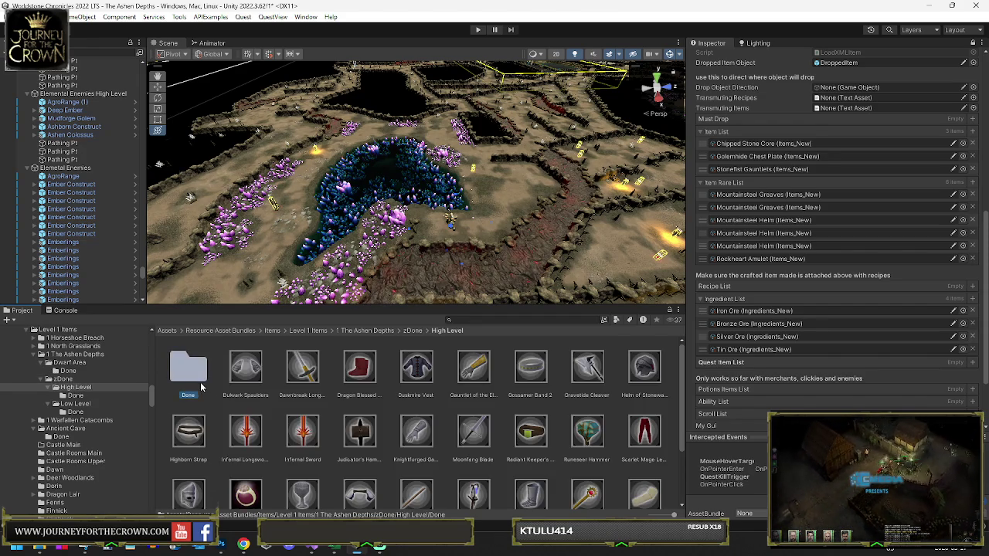
scroll(341, 381, "down", 1)
scroll(340, 380, "up", 1)
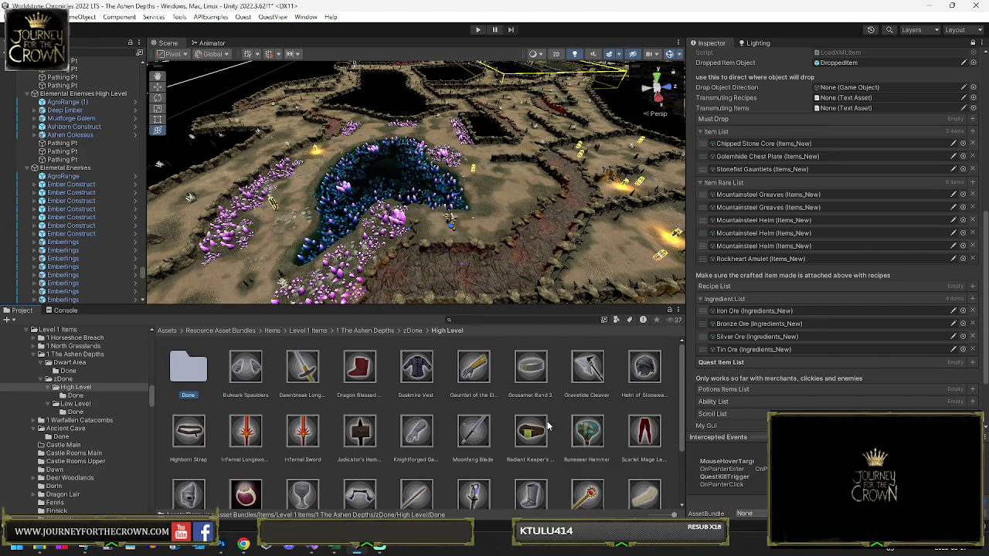
scroll(587, 431, "down", 1)
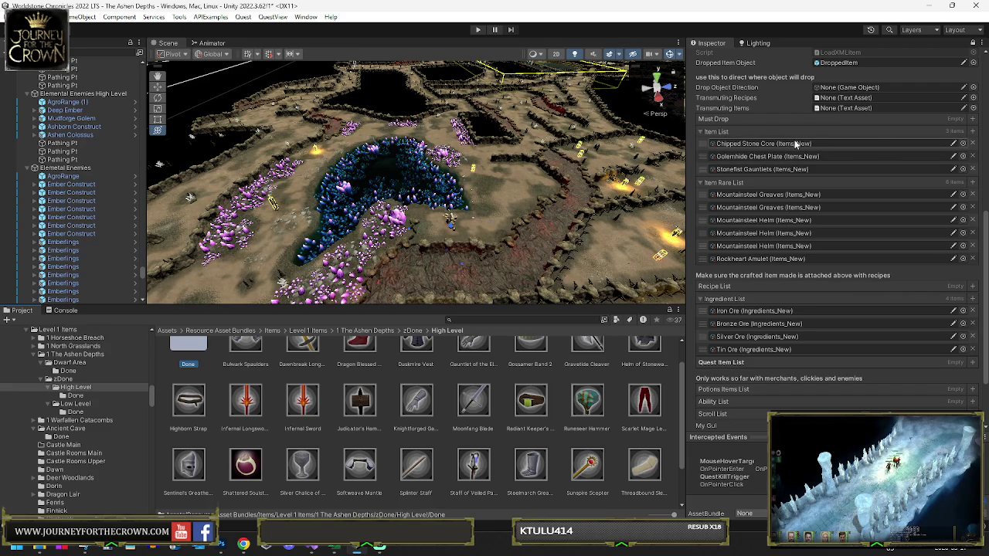
Remove Chipped Stone Core, Golemhide Chest Plate and Stonefist Gauntlets from the Item List
left_click(973, 144)
left_click(972, 143)
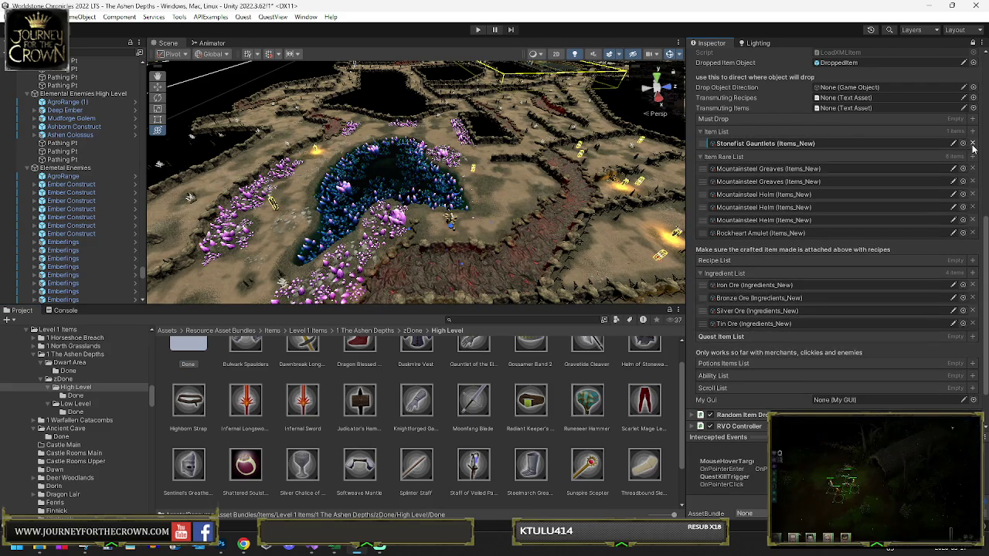
left_click(972, 144)
Remove the Mountainsteel entries and Rockheart Amulet so the Item Rare List reads Empty
left_click(973, 156)
left_click(973, 156)
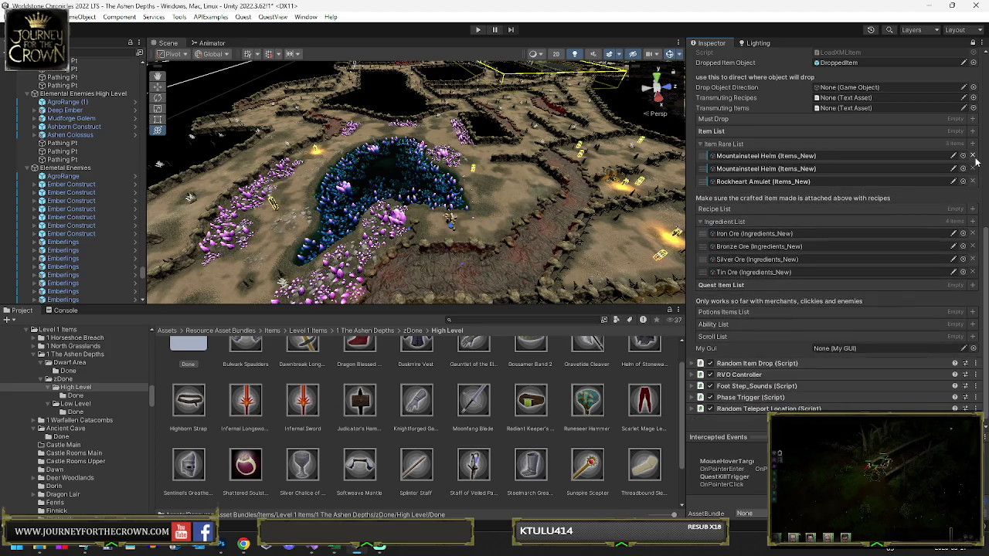
left_click(973, 159)
left_click(973, 161)
left_click(973, 163)
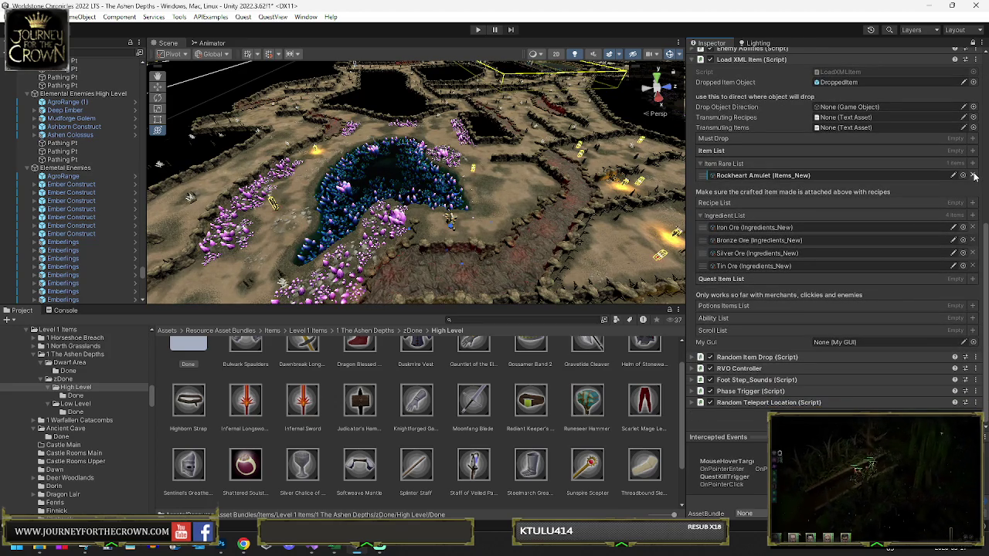
left_click(973, 176)
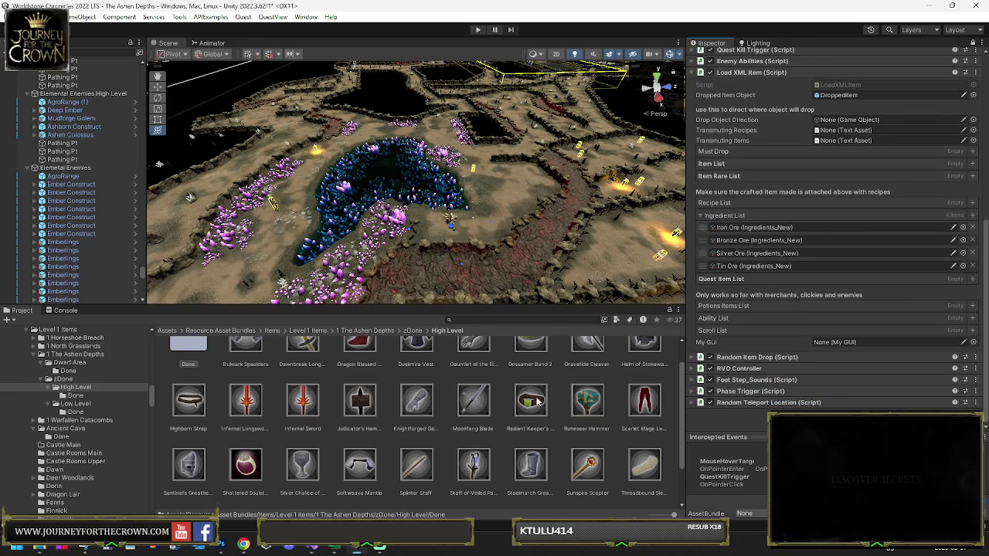